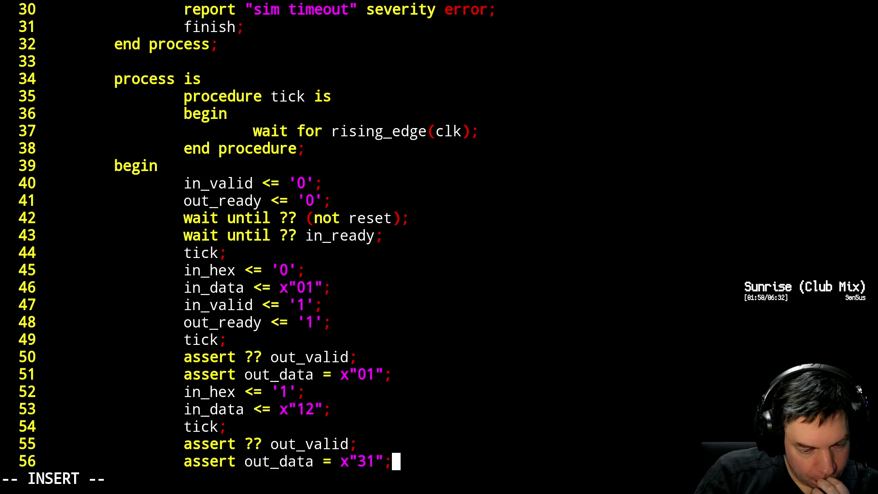
Add 'assert ?? in_ready;' right after the first tick.
key(Return)
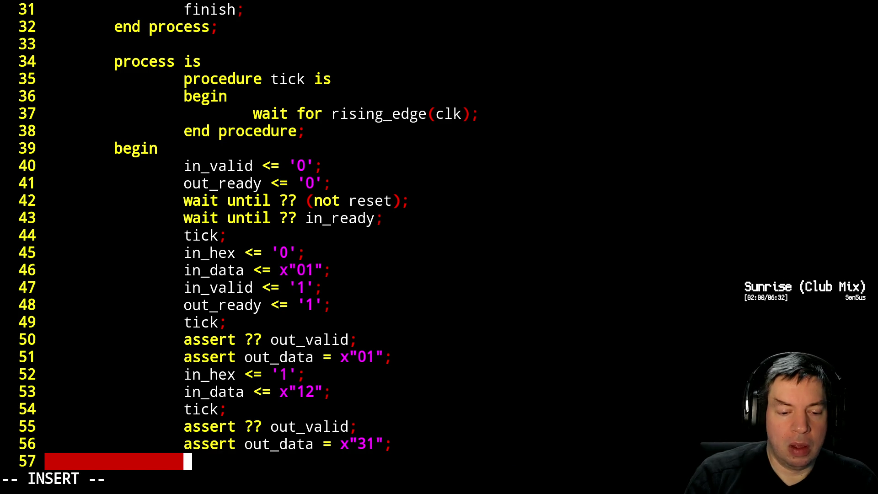
key(Up)
key(Up)
key(Escape)
key(Up)
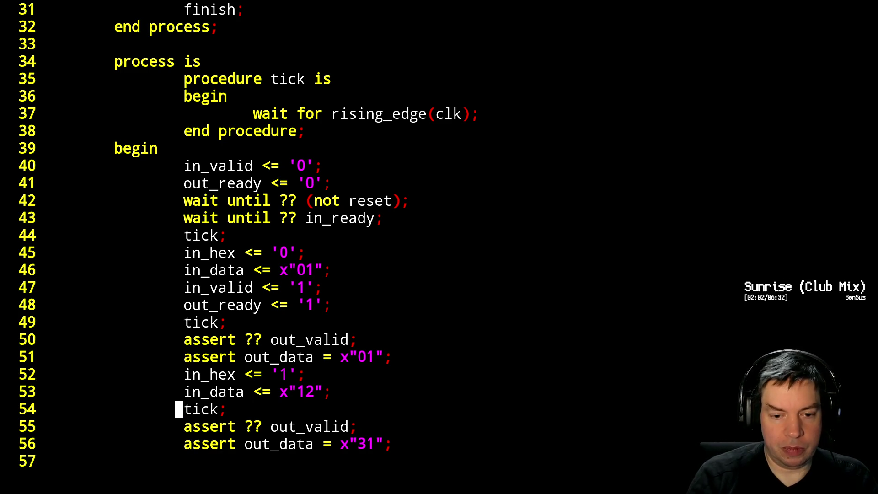
key(Up)
key(Up)
key(Up)
key(Up)
key(Up)
text(o)
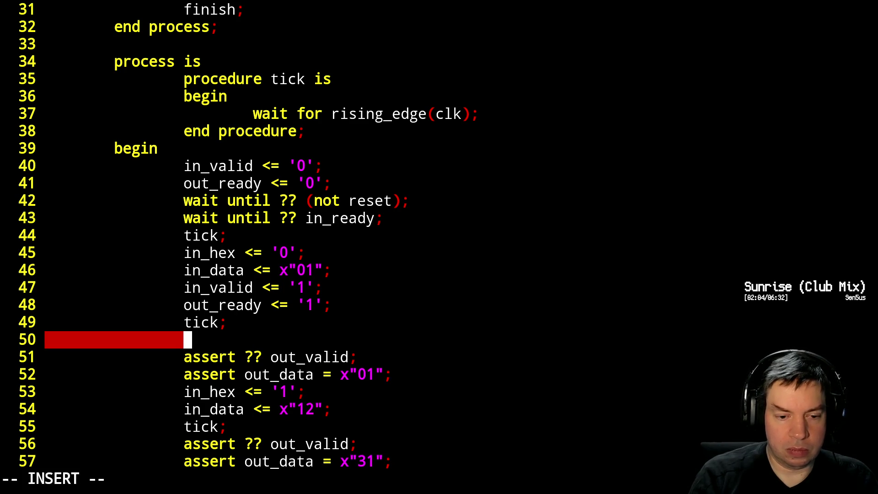
text(assert ?? i)
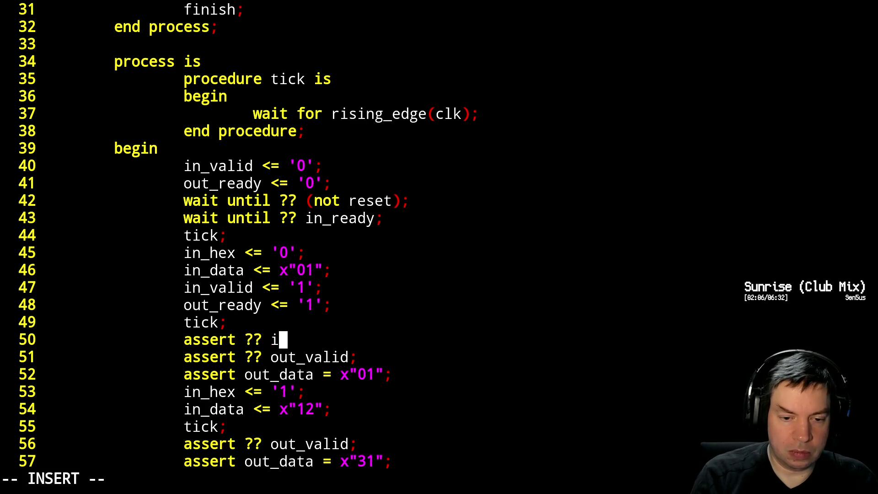
text(n_ready;)
key(Escape)
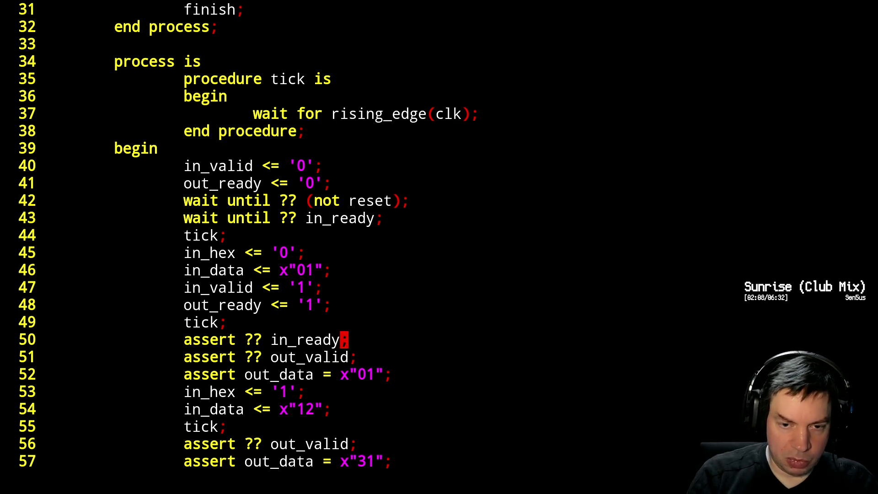
Add 'assert ?? (not in_ready);' after the second tick.
key(Down)
key(Down)
key(Down)
key(Down)
key(Down)
text(oa)
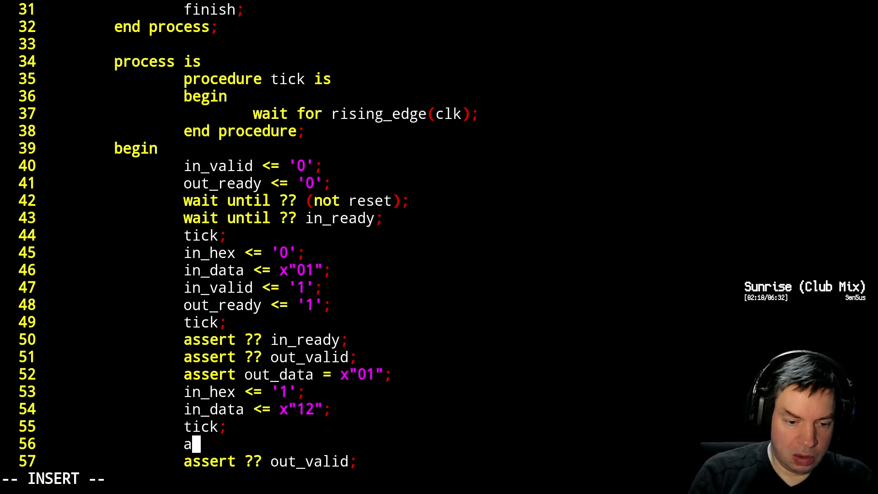
text(ssert ?)
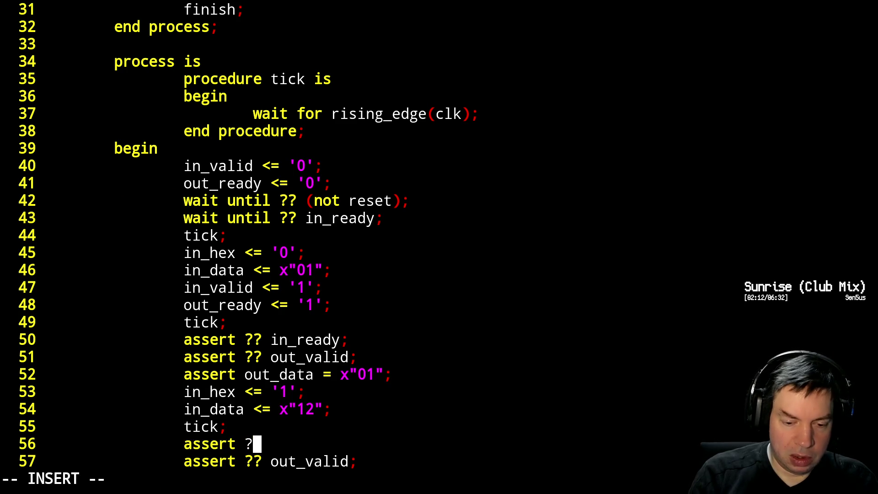
text(? (not in)
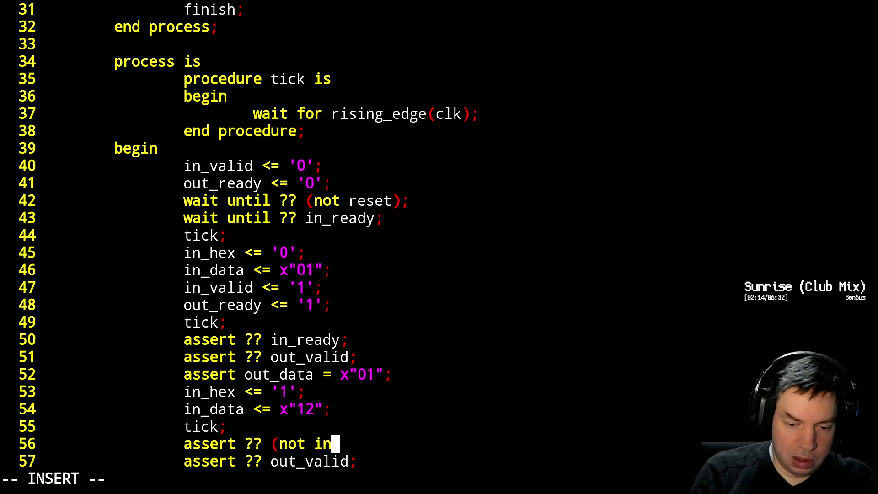
text(_ready))
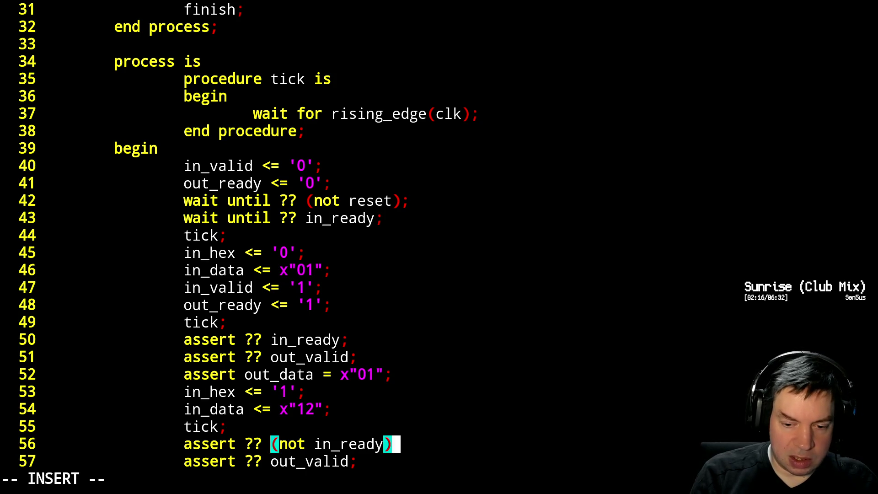
text(;)
key(Escape)
key(j)
key(j)
key(j)
key(j)
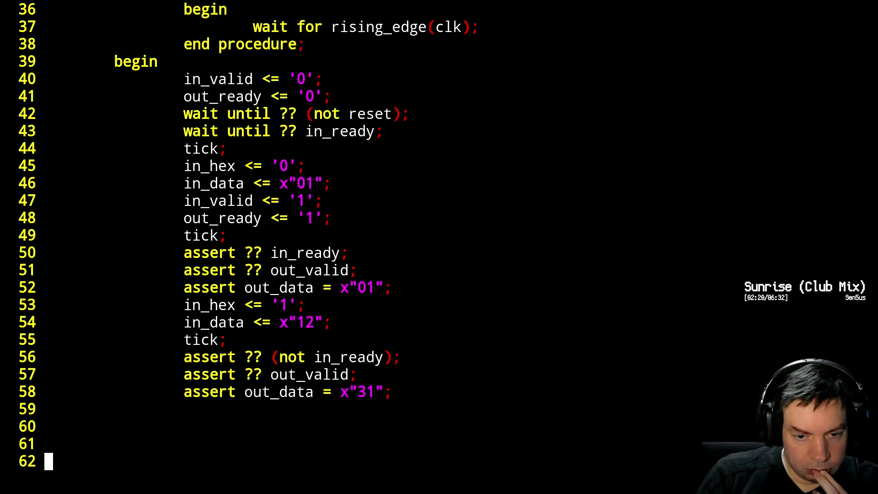
Start a new test step below the x"31" check: out_ready <= '0'; then tick;.
key(k)
key(k)
key(k)
key(k)
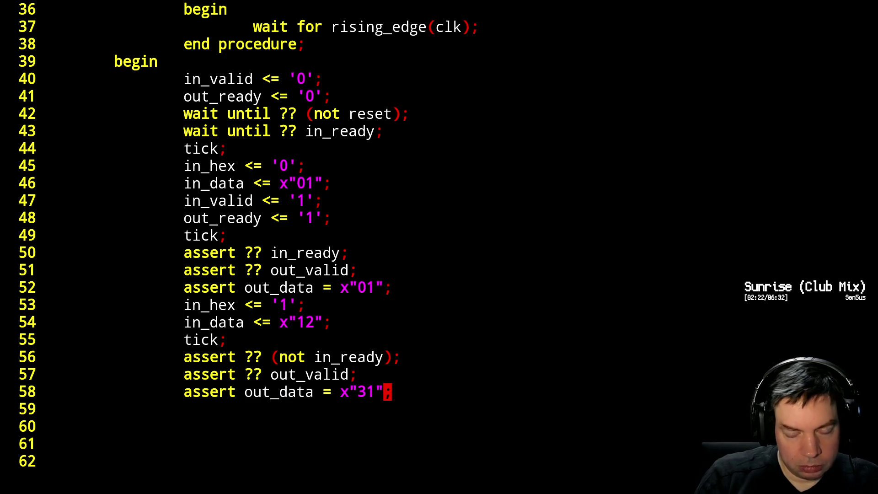
key(o)
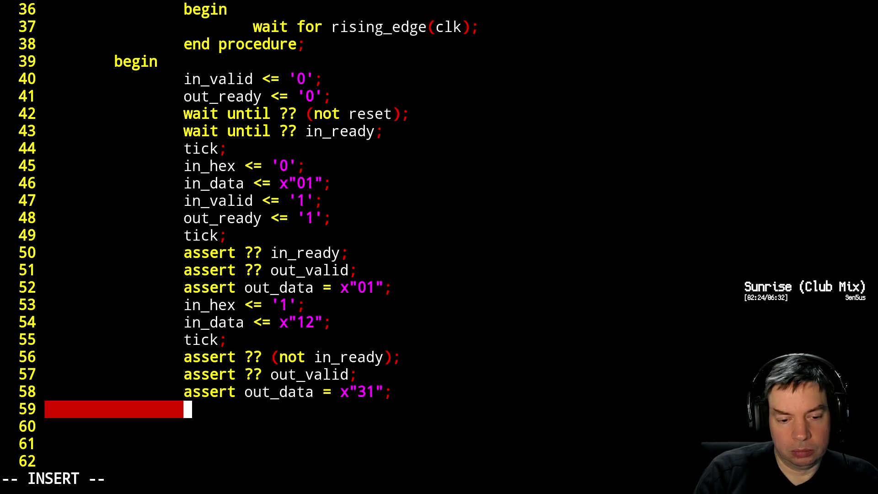
text(out_)
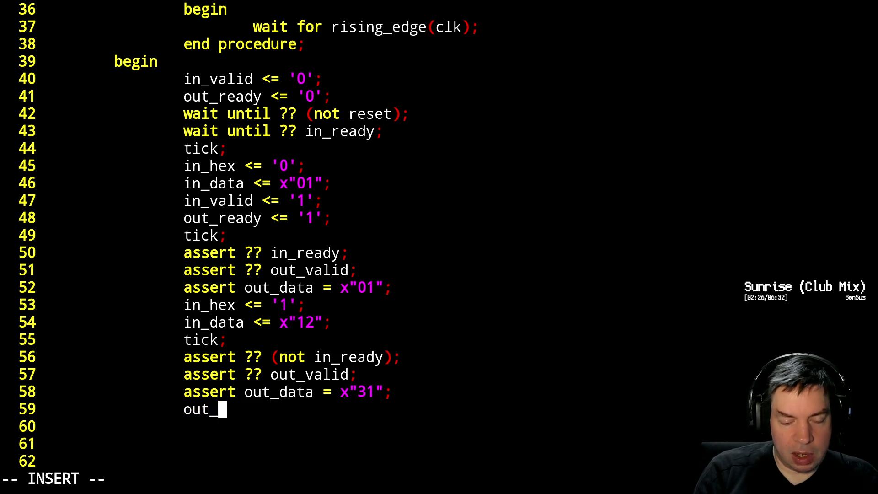
text(ready <= )
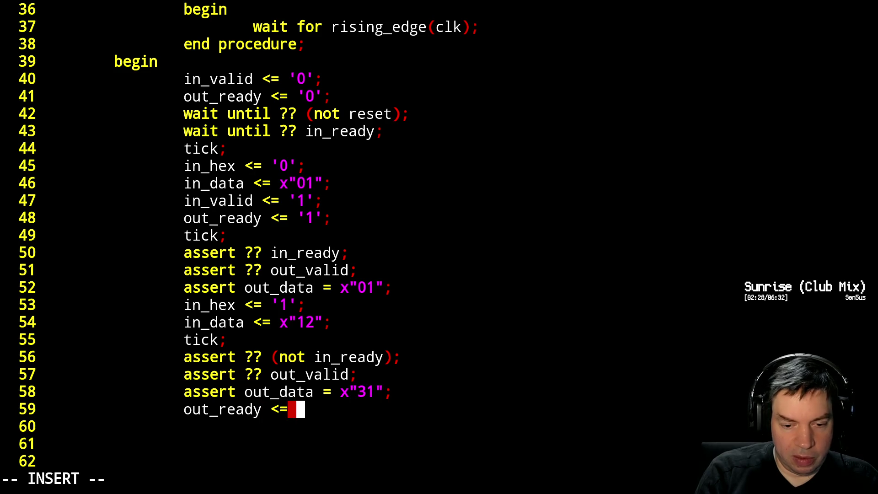
text('0';)
key(Return)
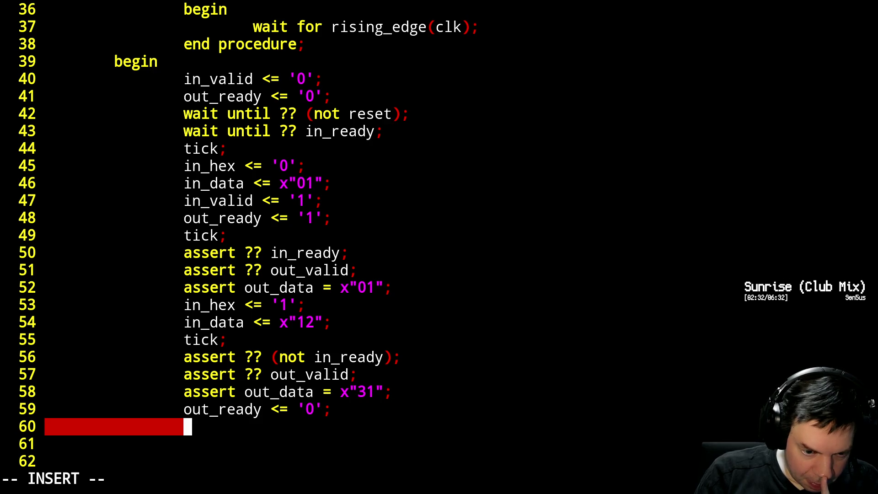
text(tick;)
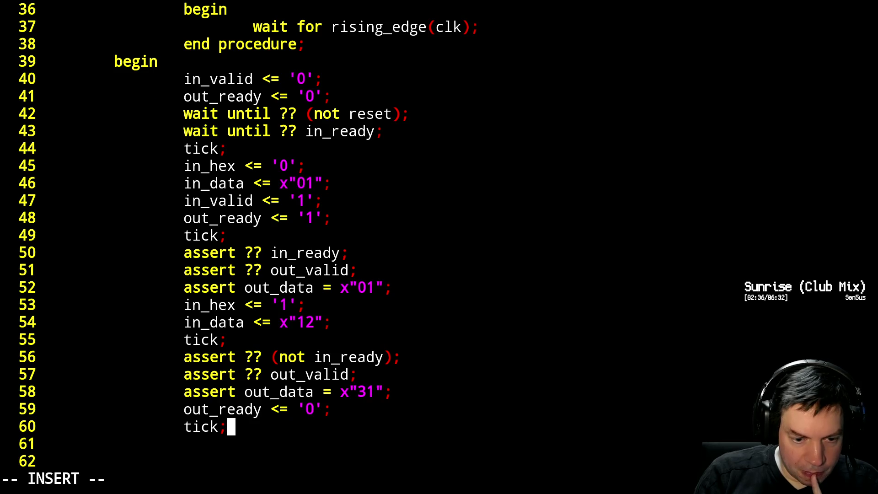
key(Return)
text(ass)
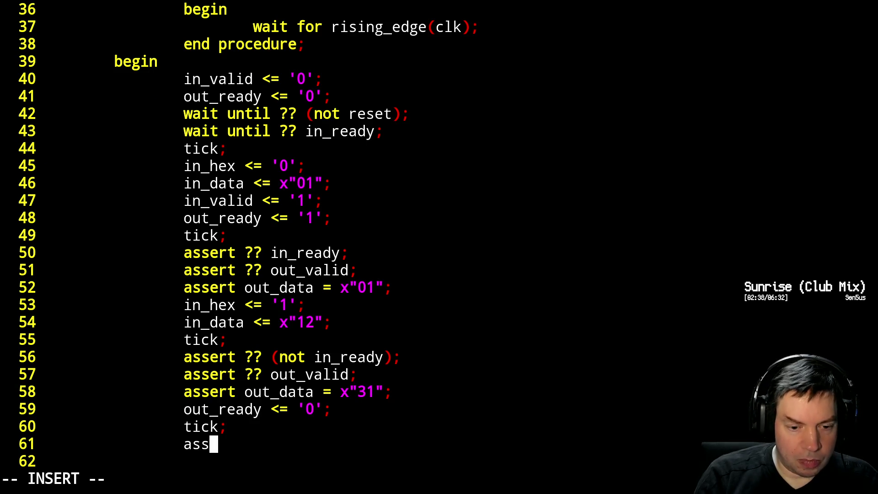
text(ert ??)
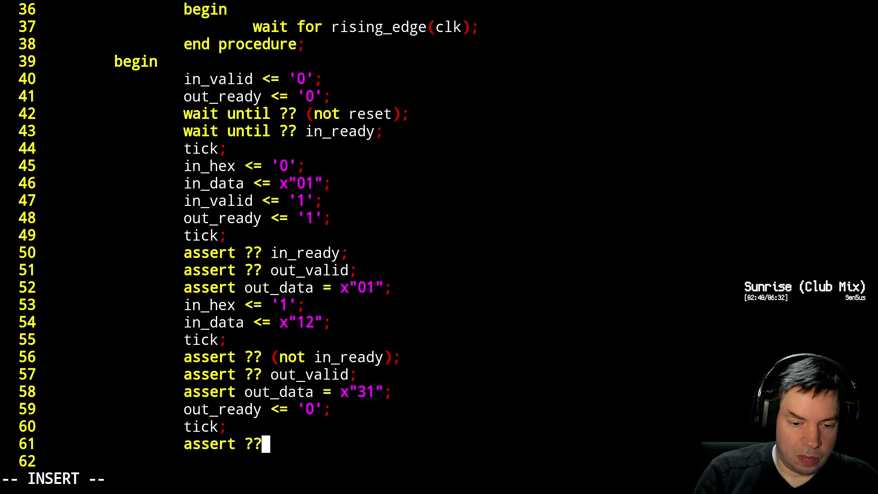
text( (not in_)
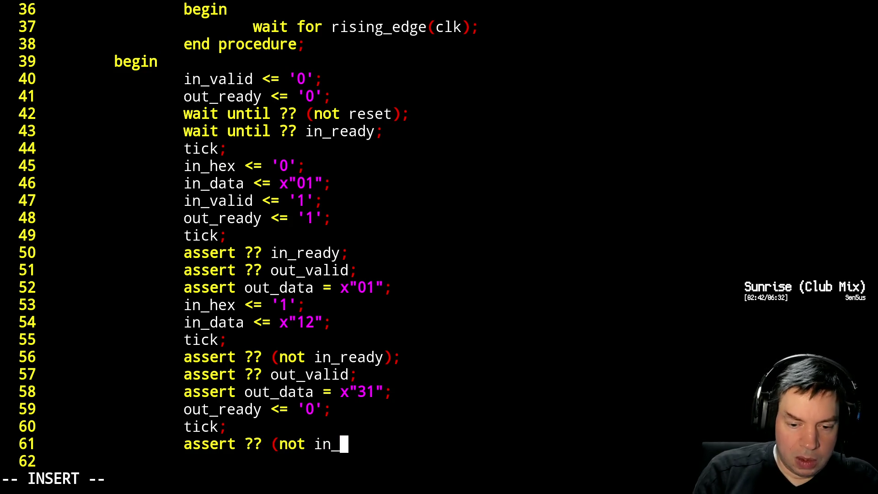
text(ready);)
Assert not in_ready, out_valid and out_data = x"32", then tick; again.
key(Return)
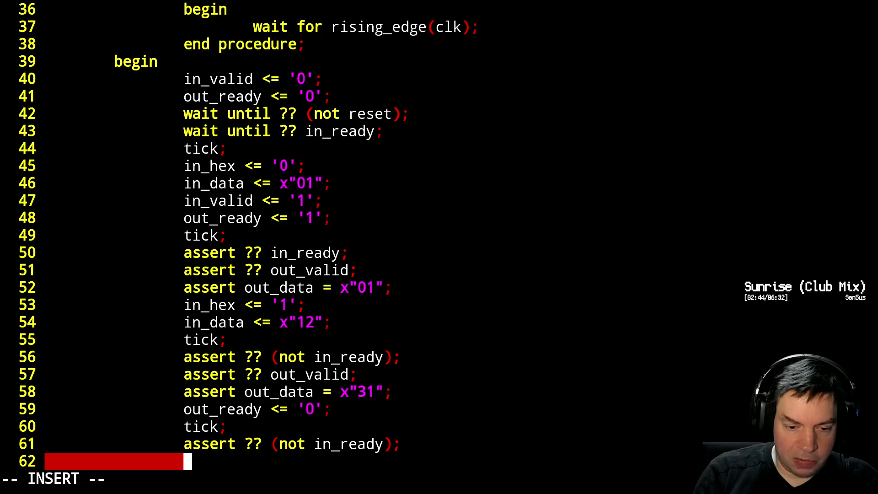
text(asse)
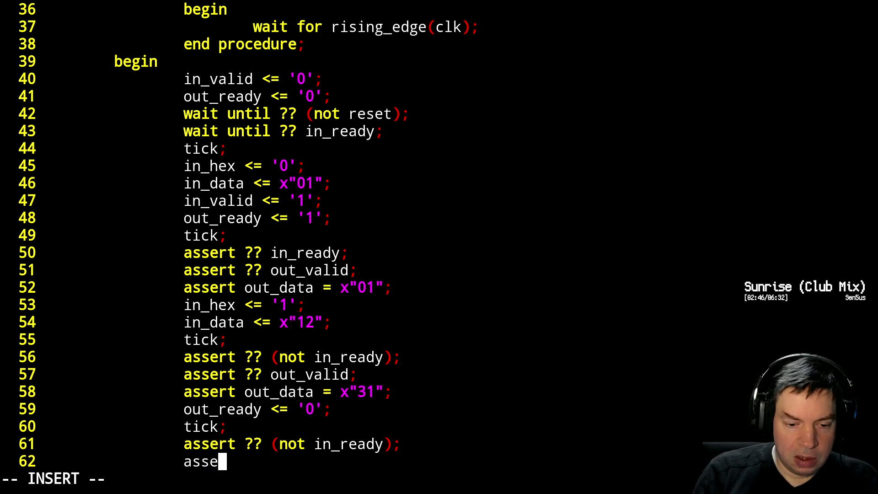
text(rt ?? ou)
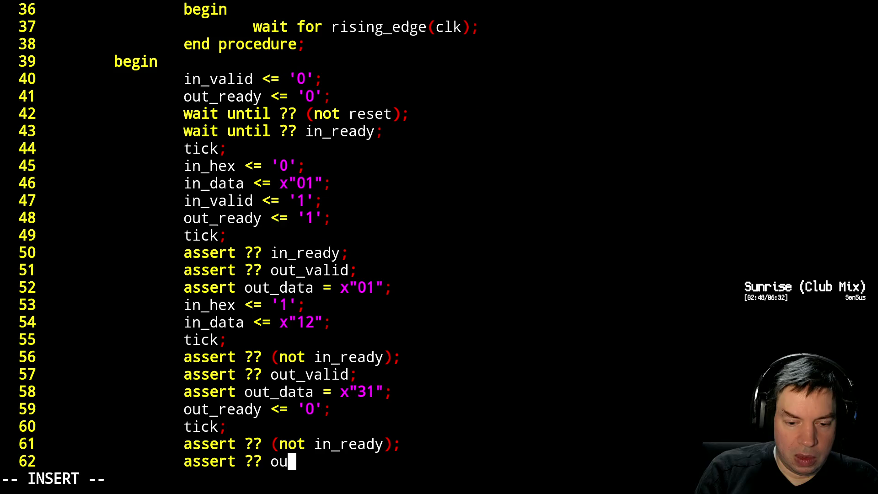
text(t_valid)
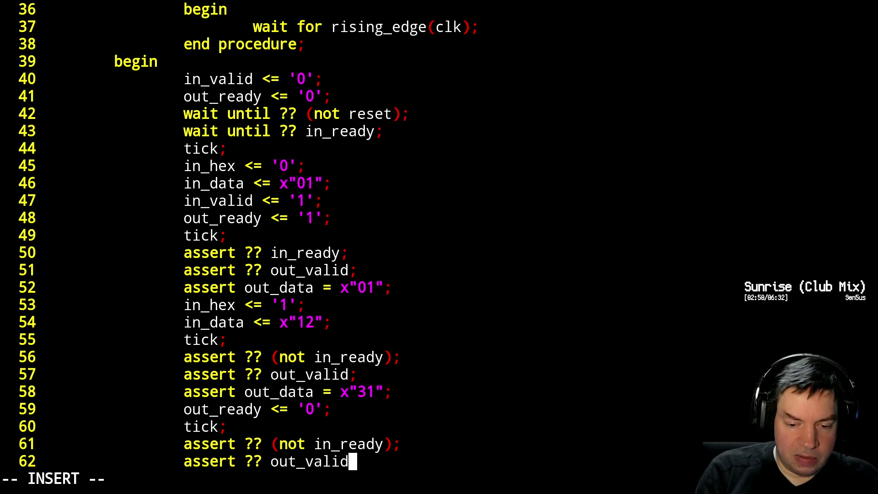
text(;)
key(Return)
text(assert )
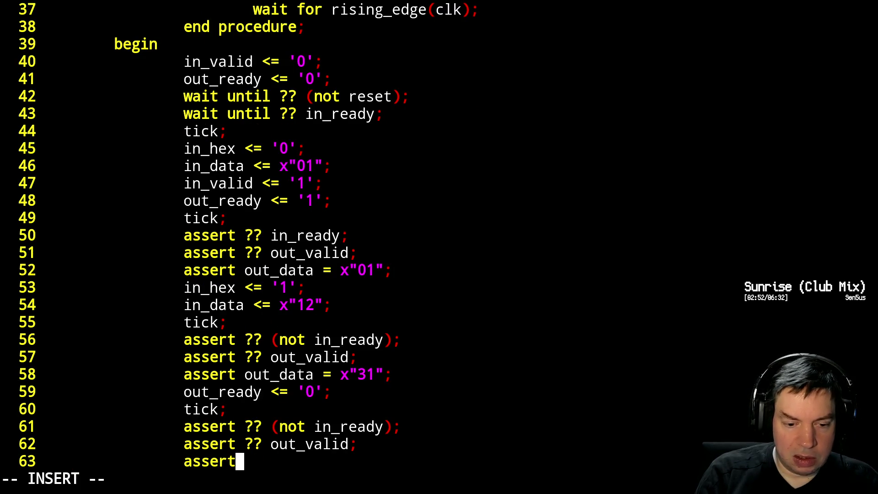
text(out_dat)
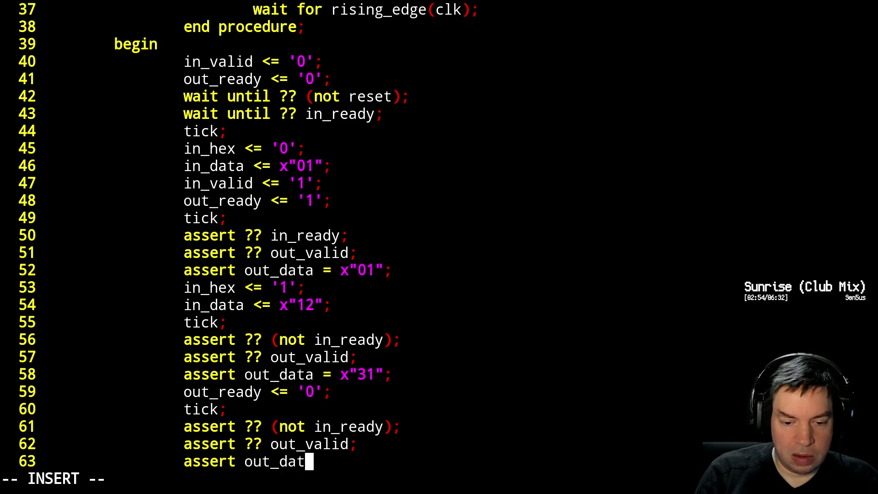
text(a = x")
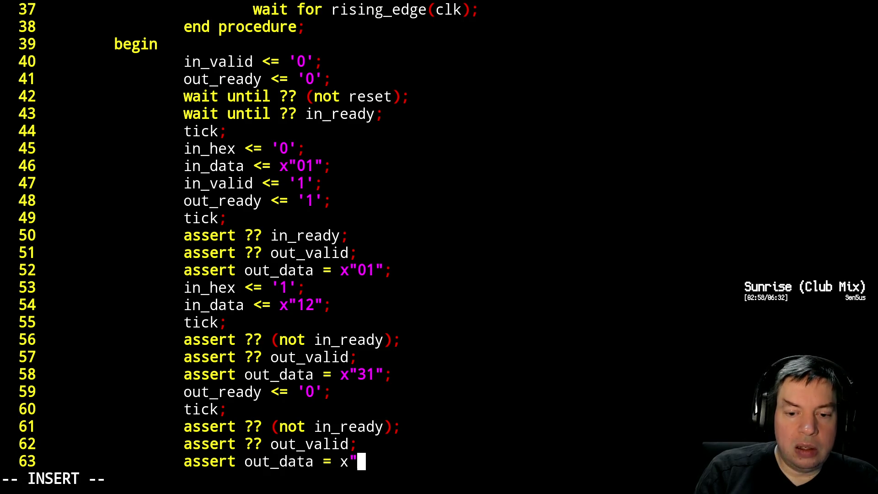
text(31)
key(BackSpace)
key(BackSpace)
text(32)
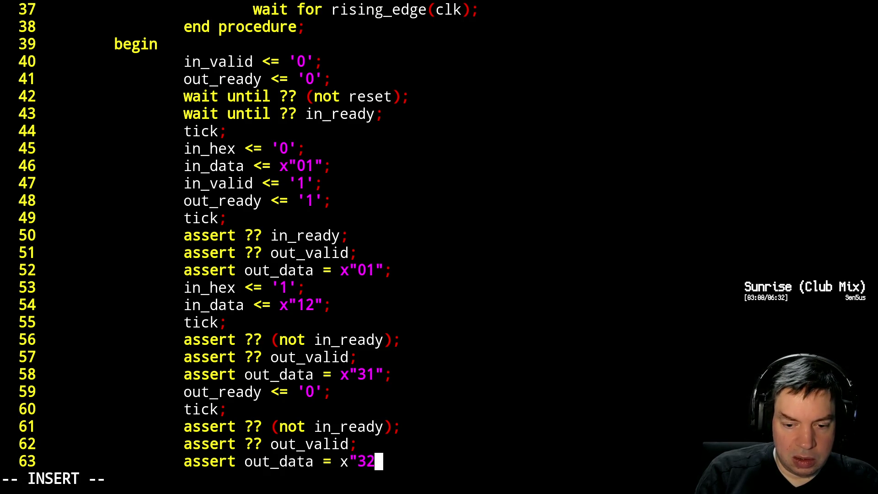
text(";)
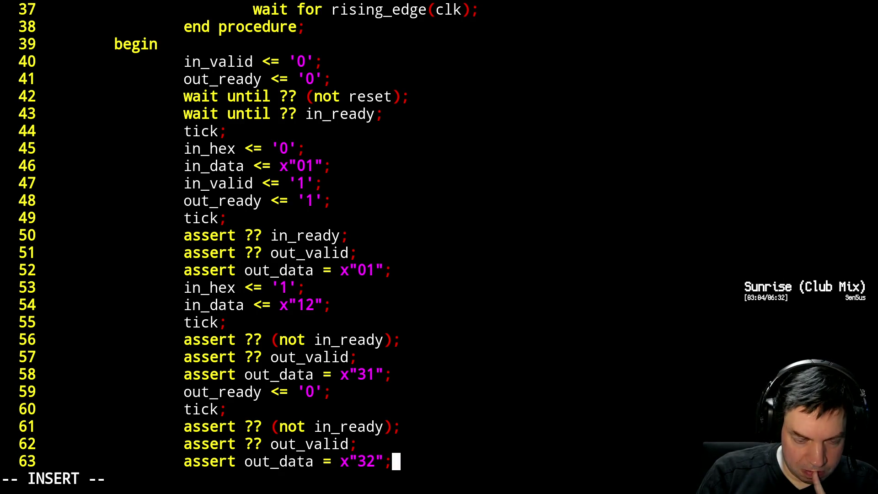
key(Return)
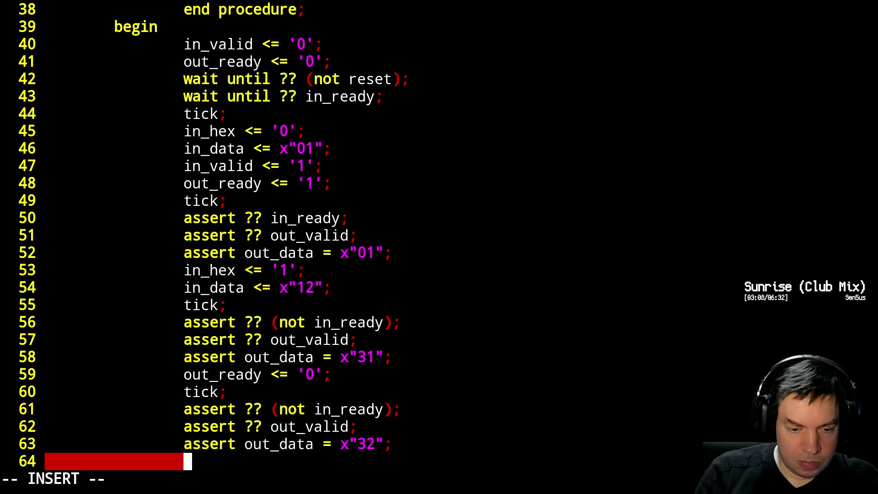
text(tickl;)
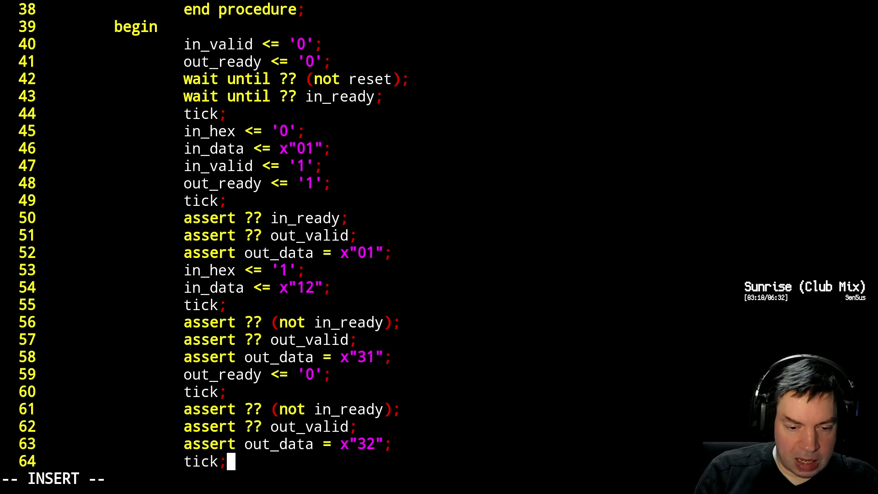
key(Return)
Yank the three x"32" assertion lines and paste them below the tick on line 64.
key(Escape)
key(k)
key(k)
key(k)
key(k)
key(shift+v)
key(j)
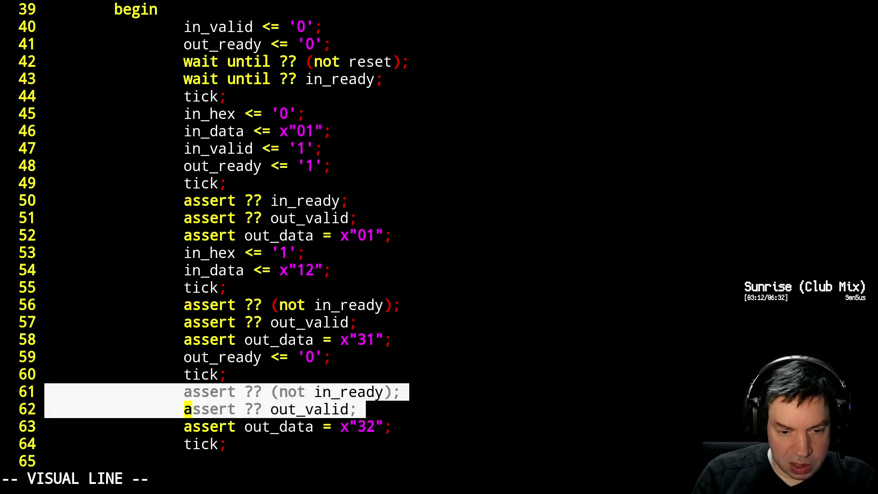
key(j)
key(y)
key(j)
key(j)
key(j)
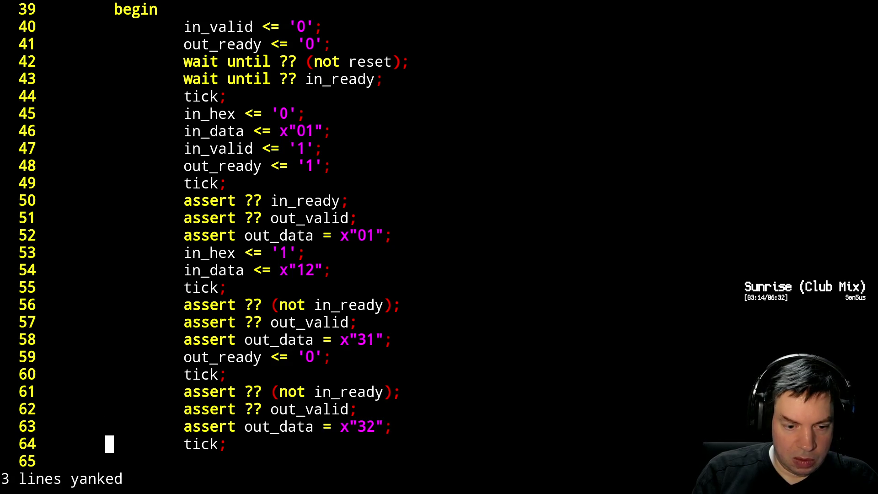
key(p)
key(j)
key(j)
key(j)
key(j)
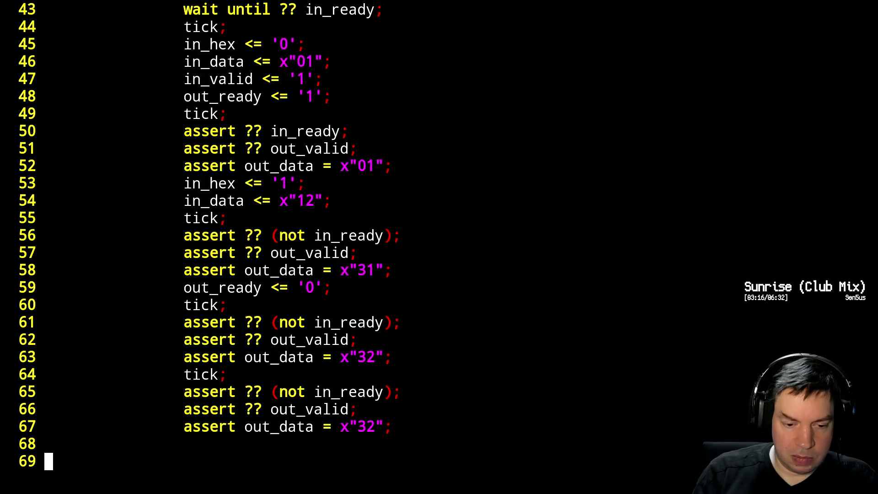
Fix the last pasted assertion and add a tick; line after it.
key(k)
key(k)
text(o)
text(as)
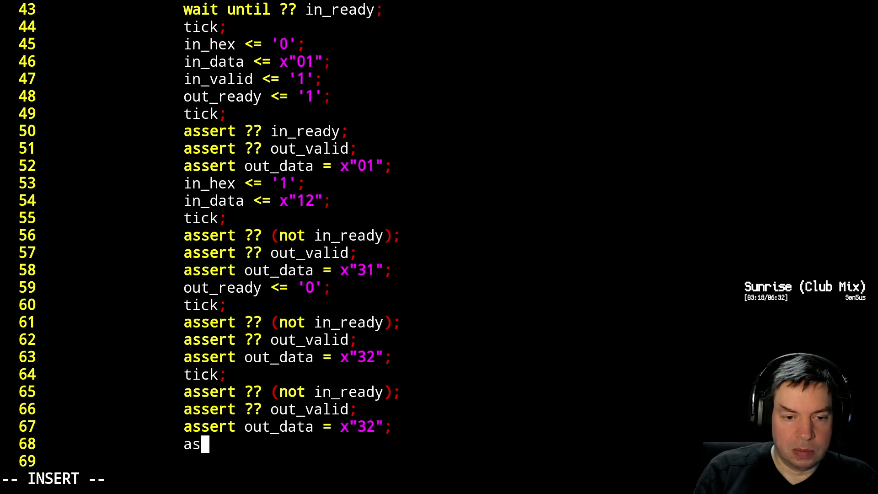
key(BackSpace)
key(BackSpace)
text(out_ready )
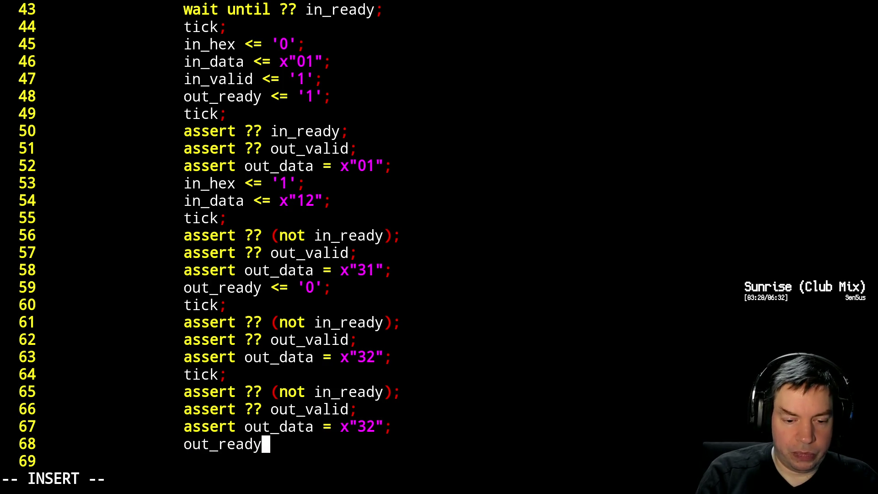
text(<= ')
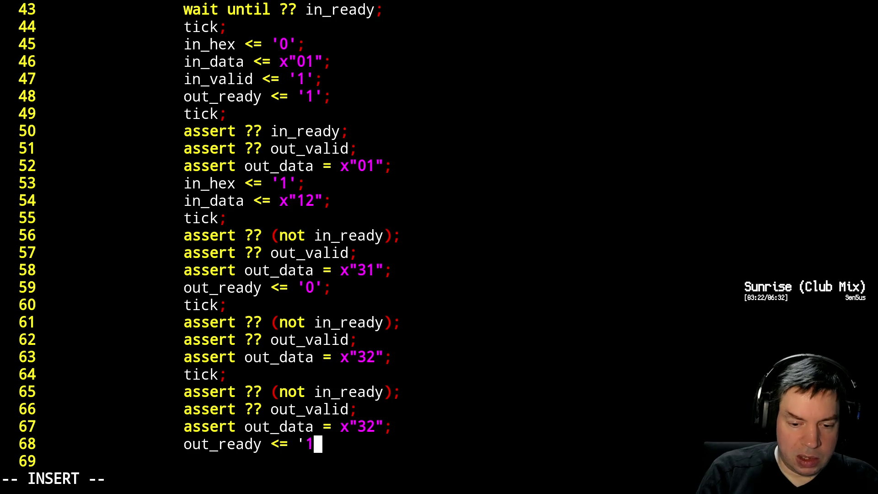
text(1';)
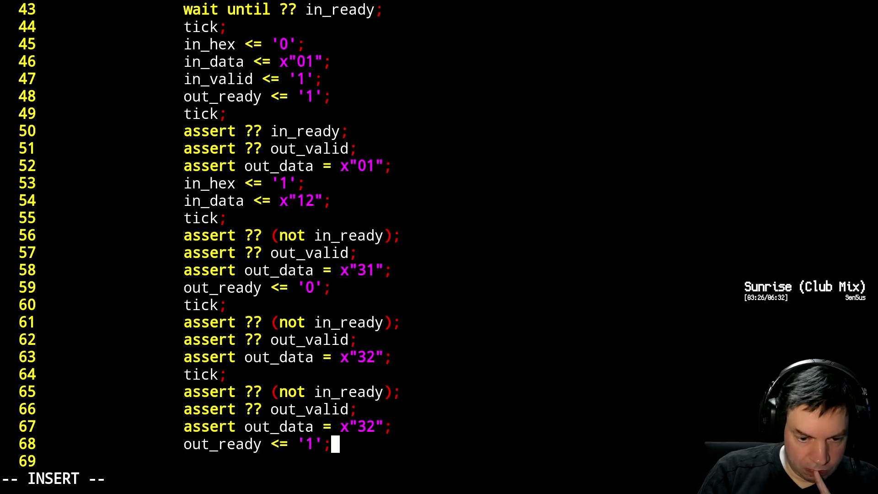
key(Return)
text(t)
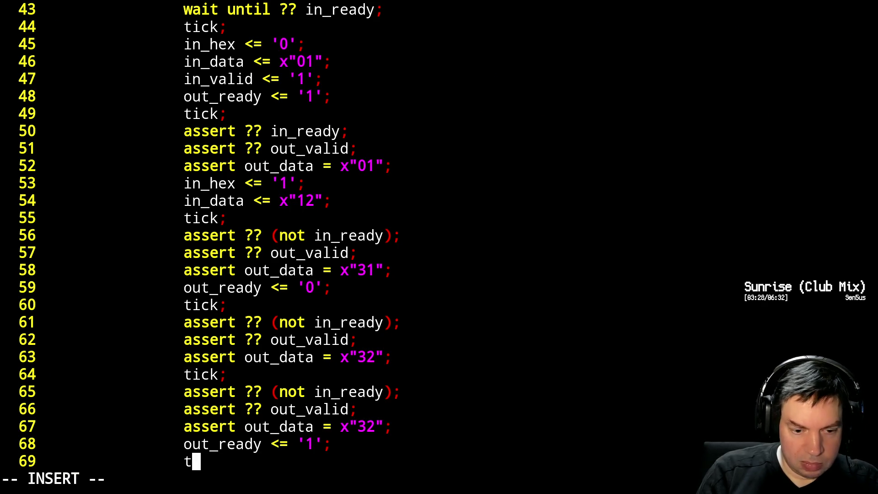
text(ick;)
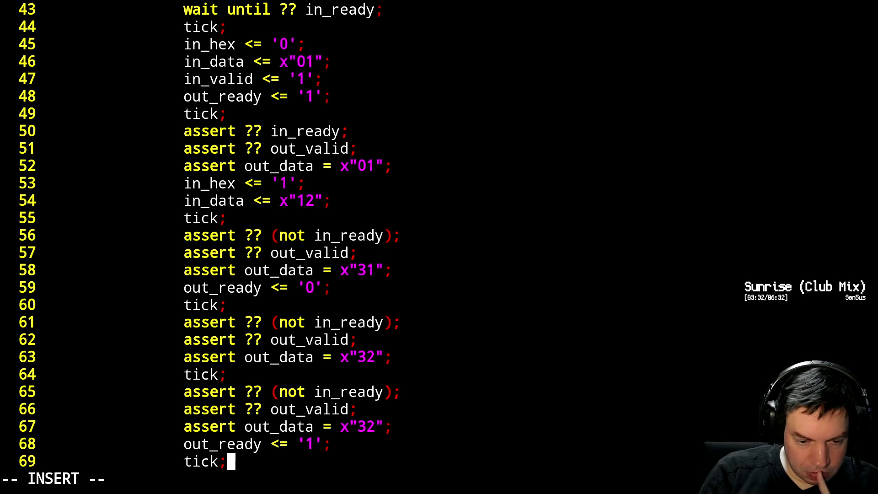
key(Return)
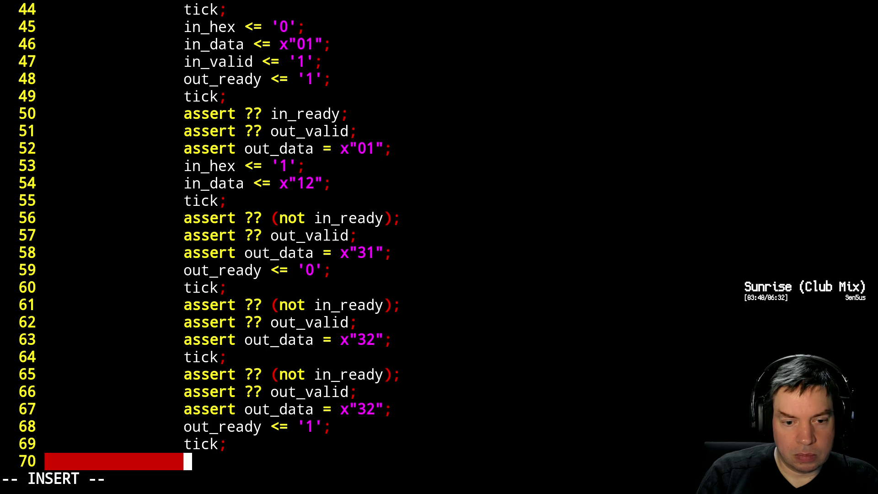
Remove the stray blank line after the tick on line 64.
key(Up)
key(Up)
key(Up)
key(Up)
key(Up)
key(Up)
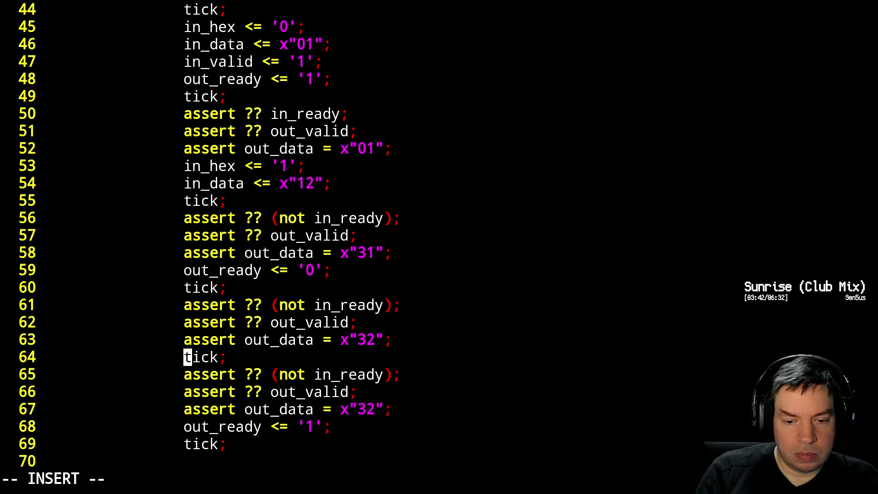
key(Right)
key(Left)
key(Right)
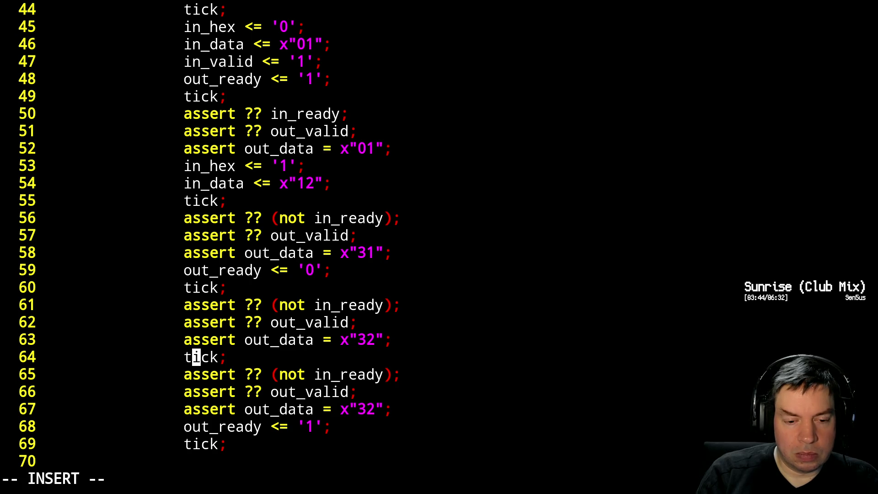
key(End)
key(Return)
key(BackSpace)
key(BackSpace)
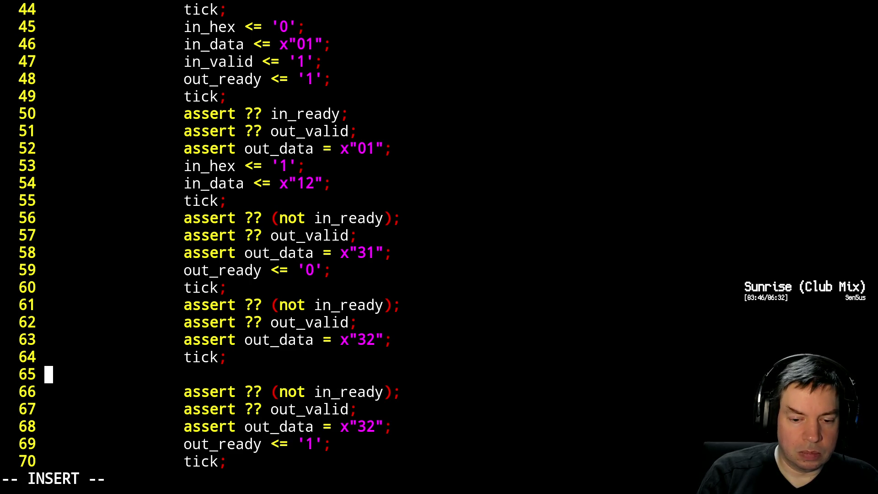
key(BackSpace)
key(Escape)
Add in_valid <= '0'; and out_ready <= '1'; after the repeated x"32" check, before the tick.
key(j)
key(j)
key(j)
key(A)
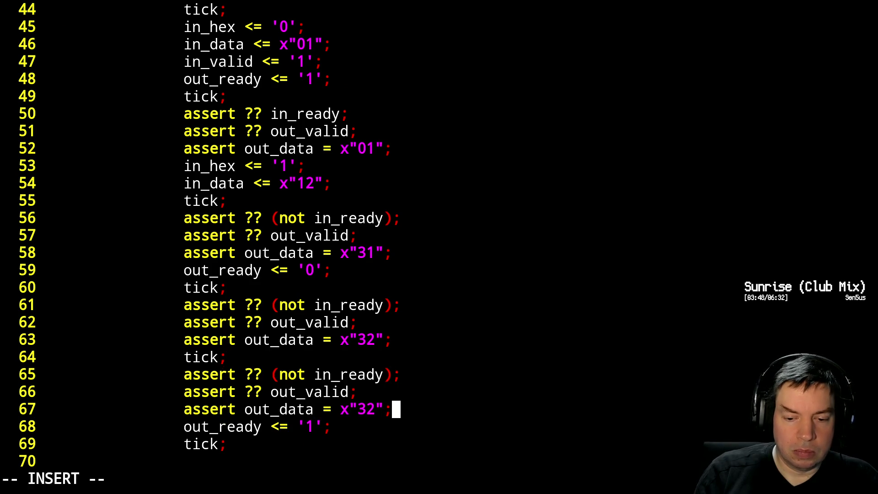
key(Return)
text(in_vali)
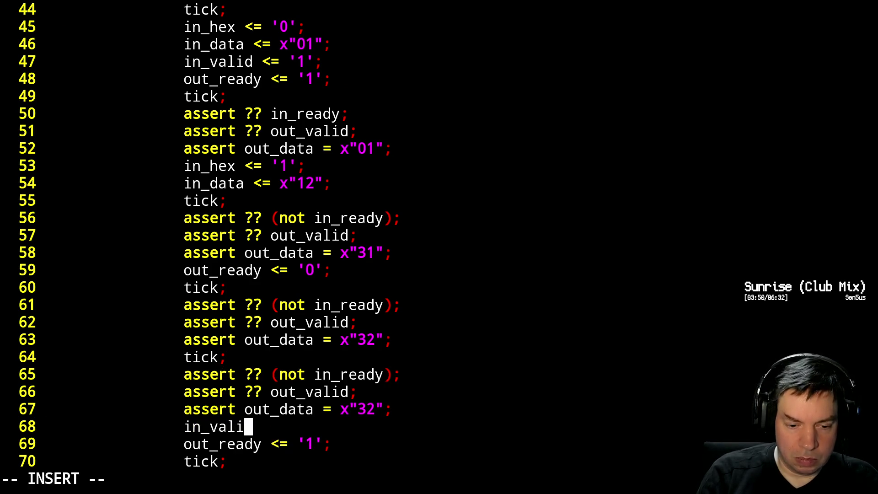
text(d <= '1)
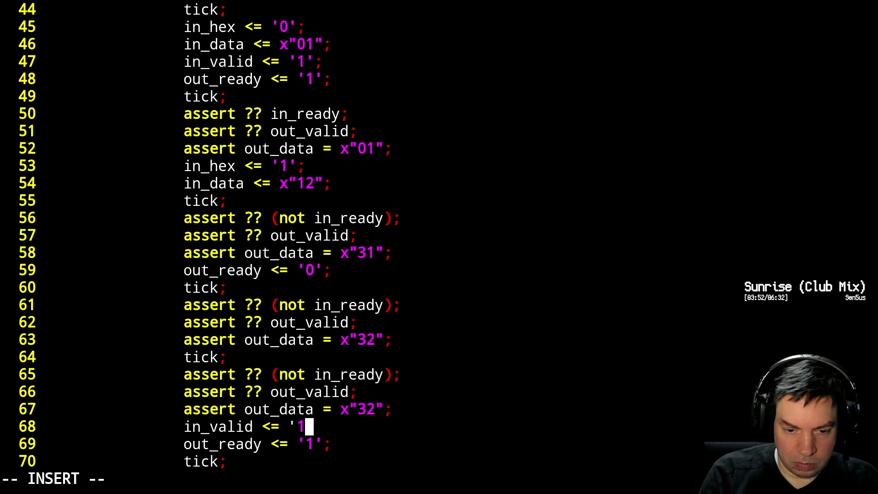
key(BackSpace)
text(0')
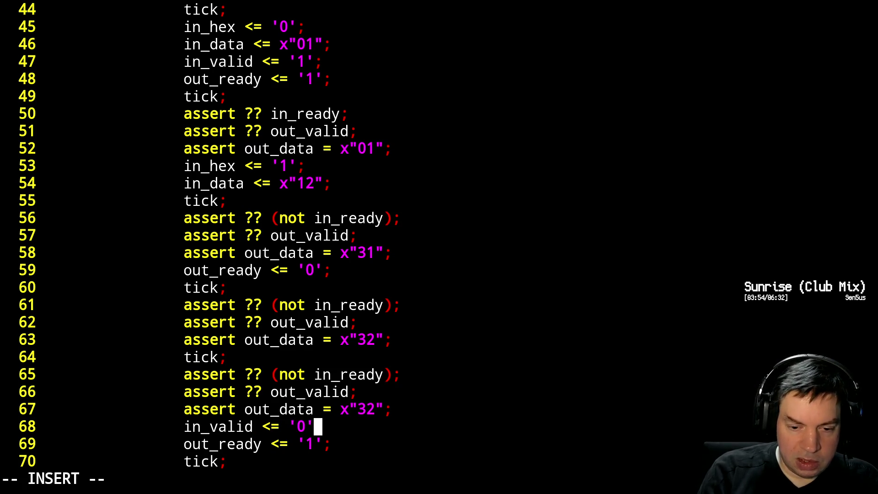
text(;)
key(Escape)
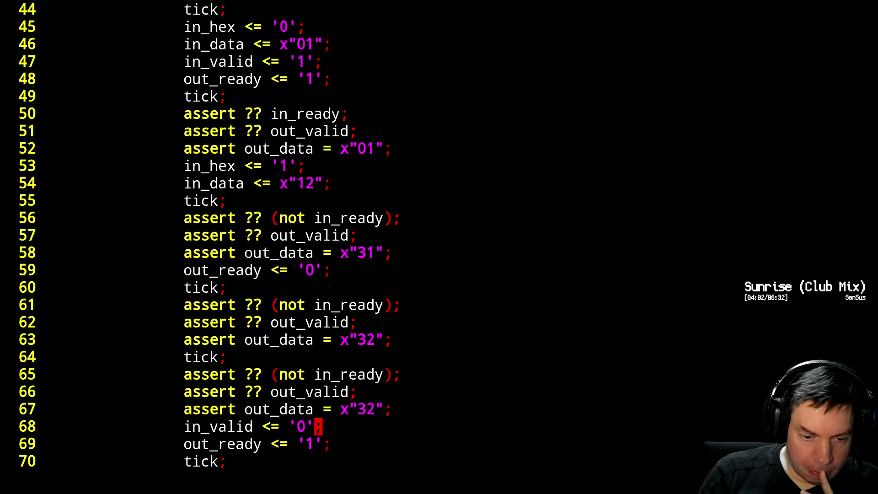
key(j)
key(j)
key(j)
key(j)
key(k)
key(k)
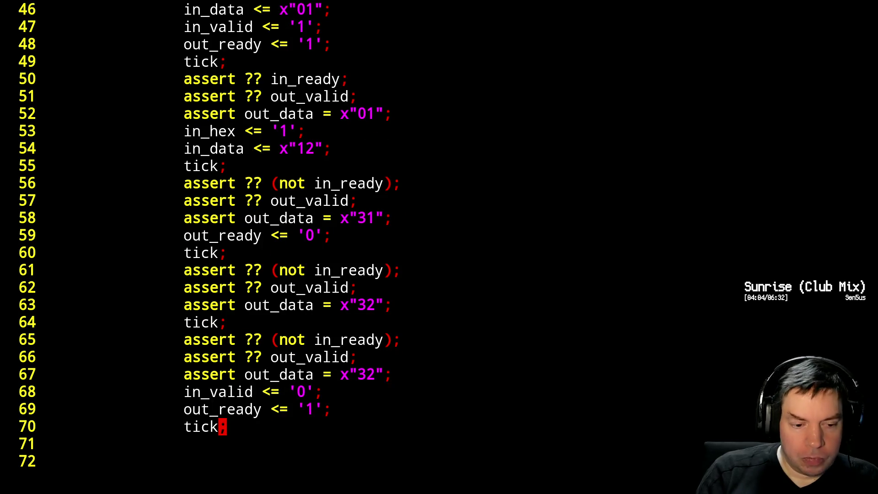
key(o)
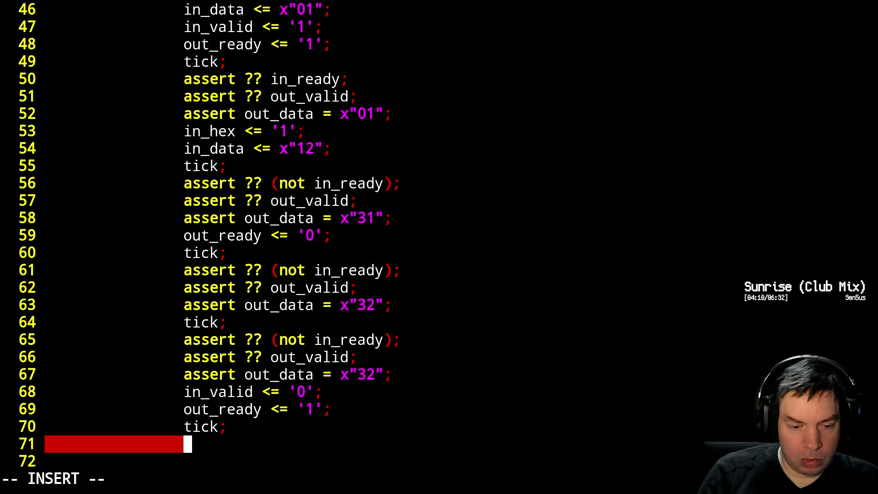
text(assert __)
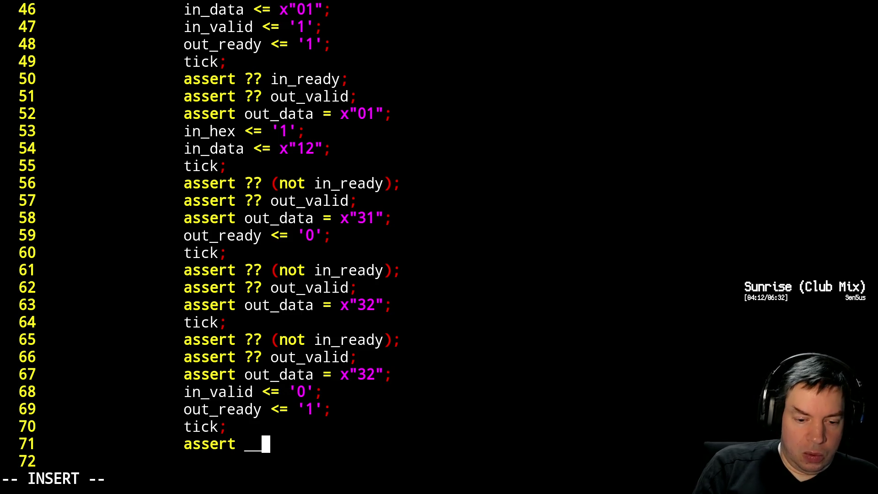
Assert in_ready and not out_valid after the final out_ready tick.
key(BackSpace)
key(BackSpace)
text(?? in_rea)
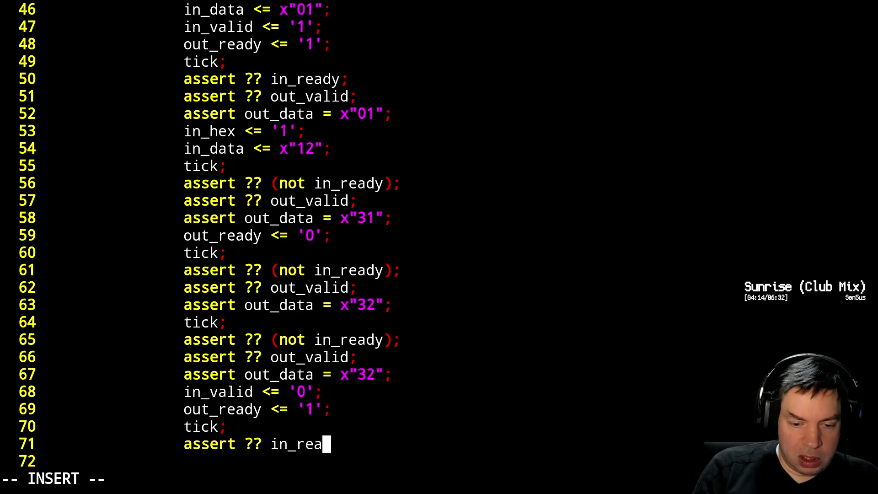
text(dy;)
key(Return)
text(asse)
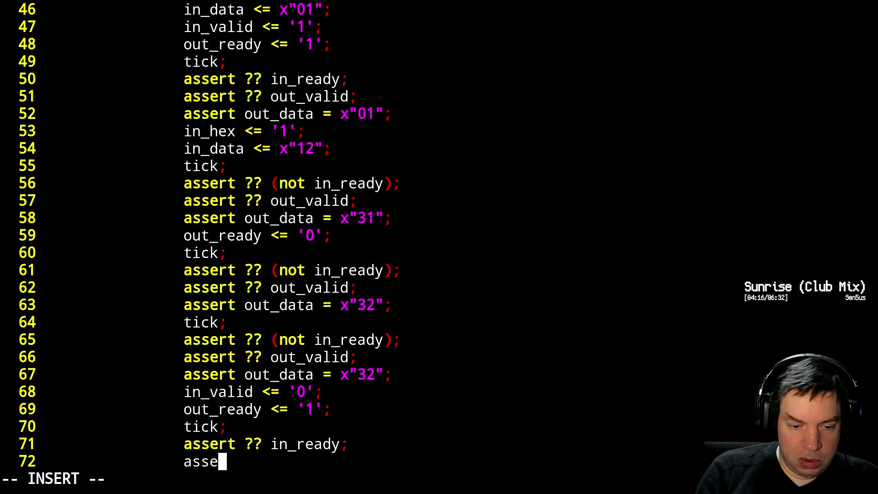
text(rt ?? ()
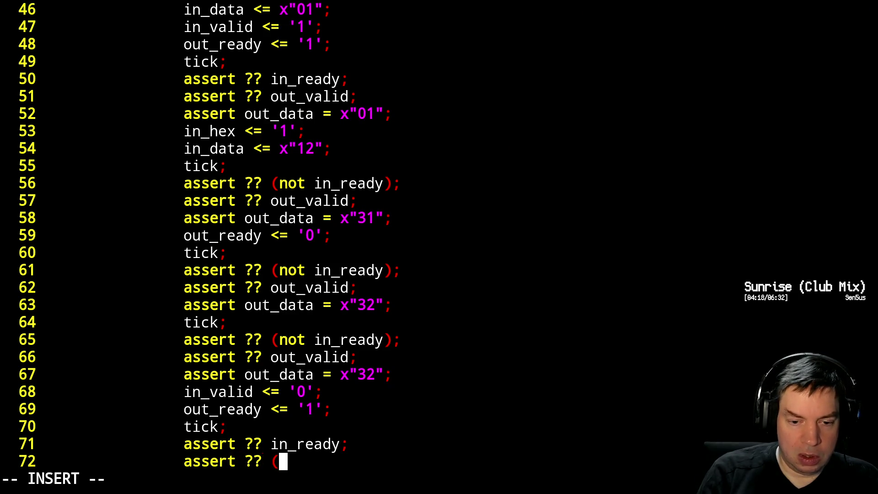
text(not out?v)
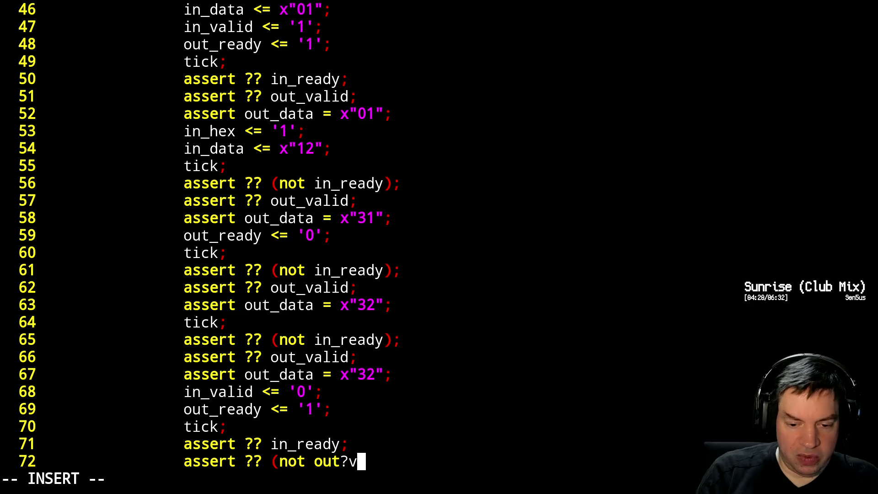
key(BackSpace)
key(BackSpace)
text(_valid))
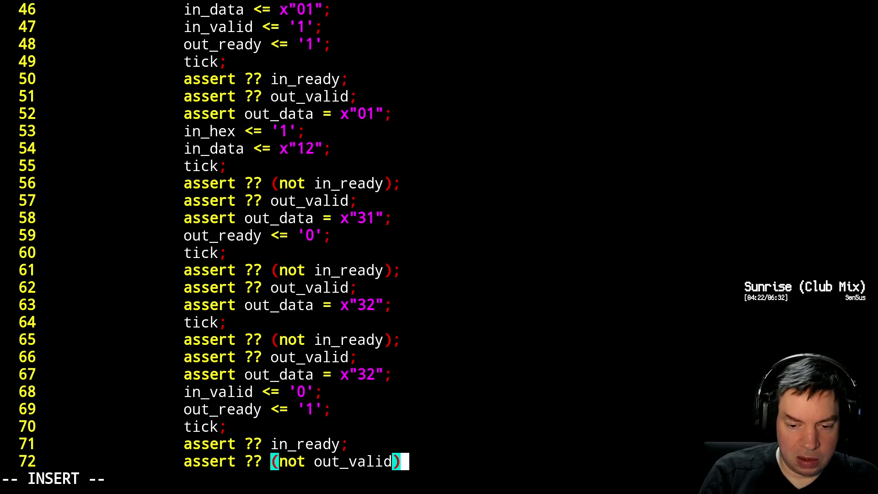
text(;)
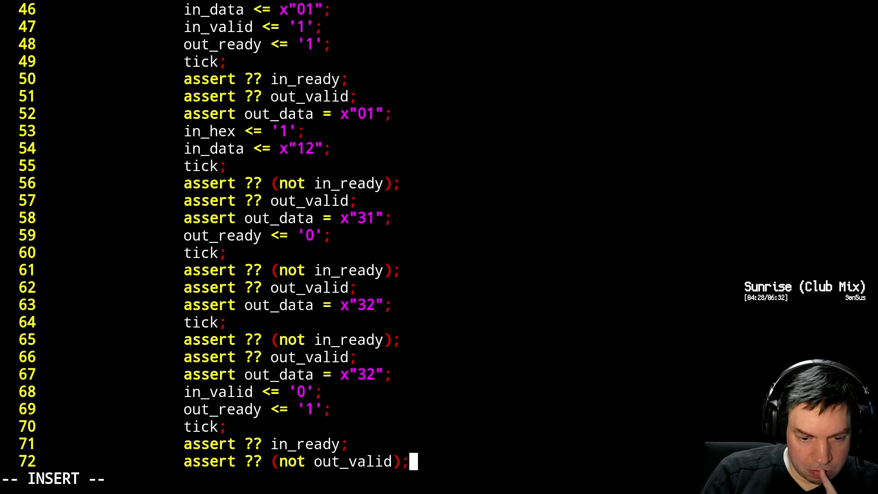
key(Return)
text(ti)
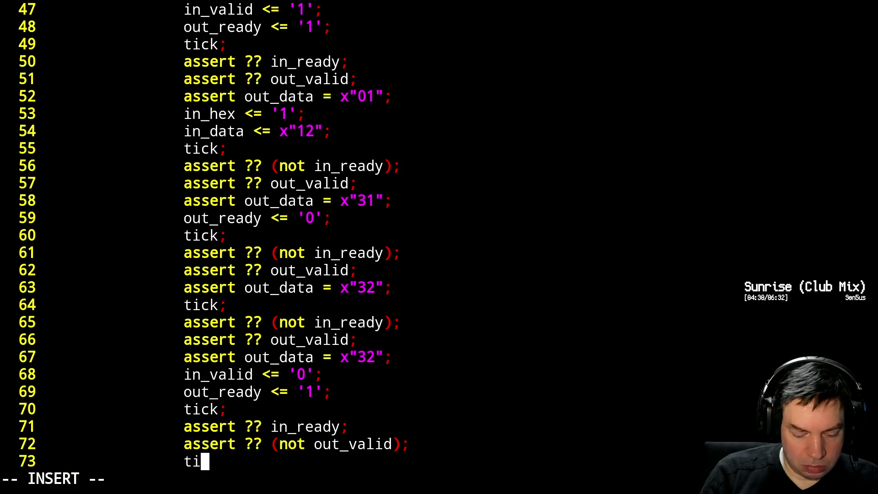
text(ck;)
Add tick;, finish; and close with end process;.
key(Return)
text(finish)
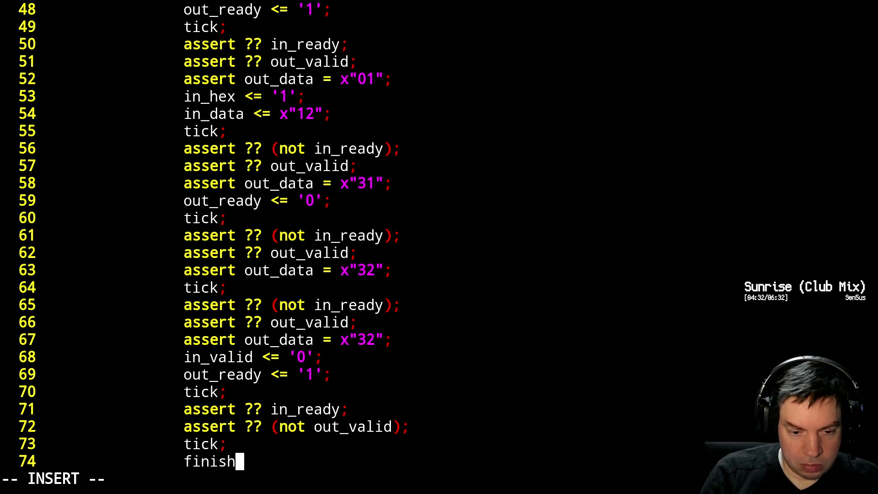
text(;)
key(Return)
key(BackSpace)
key(BackSpace)
text(end)
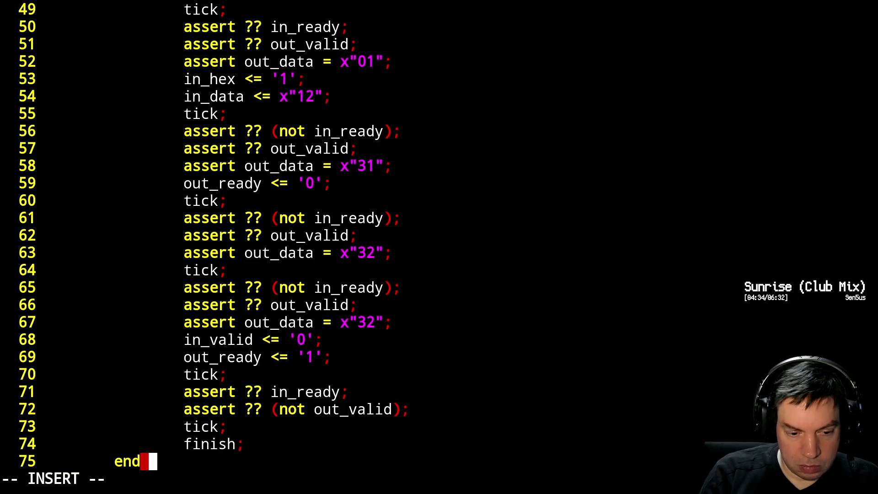
text( process;)
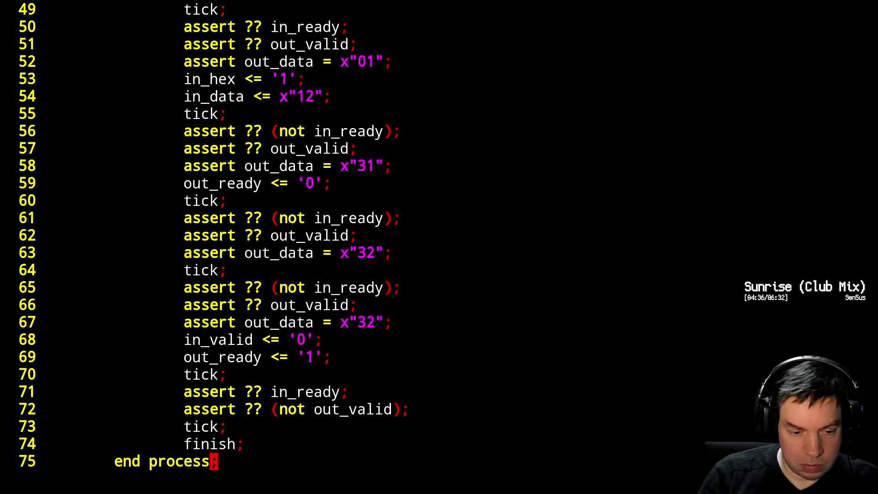
key(Return)
key(Return)
key(Return)
key(Escape)
key(k)
key(k)
text(ki)
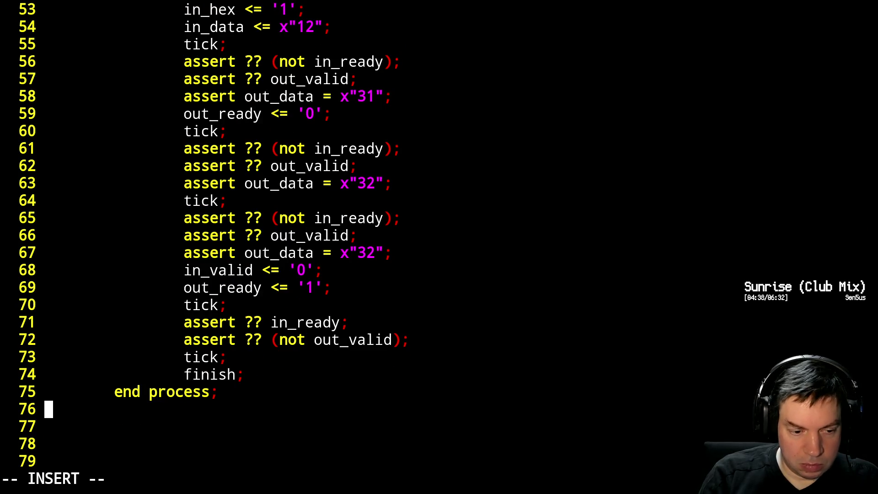
text(end archit)
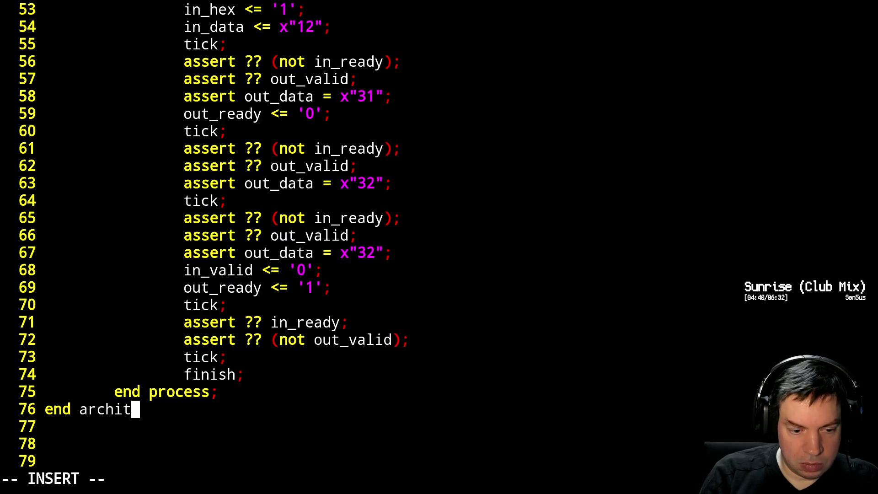
text(ecture;)
Add end architecture; and delete the trailing blank line.
key(Escape)
key(j)
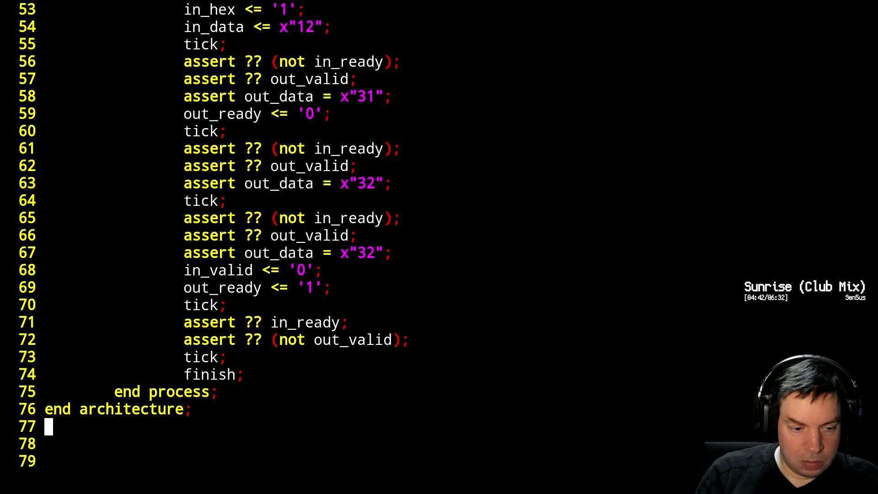
key(d)
key(d)
text(:x)
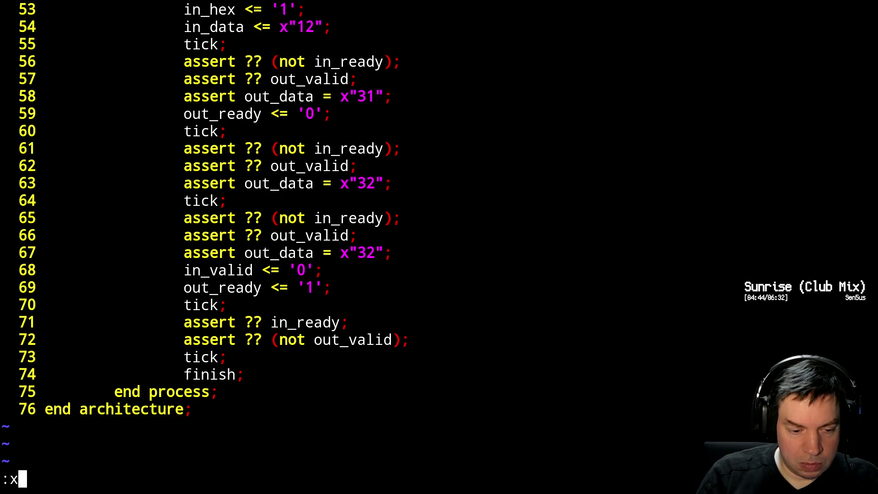
Save the testbench and run ghdl -a --std=08 bin2hex.vhdl tb_bin2hex.vhdl.
key(Return)
text(ghcl)
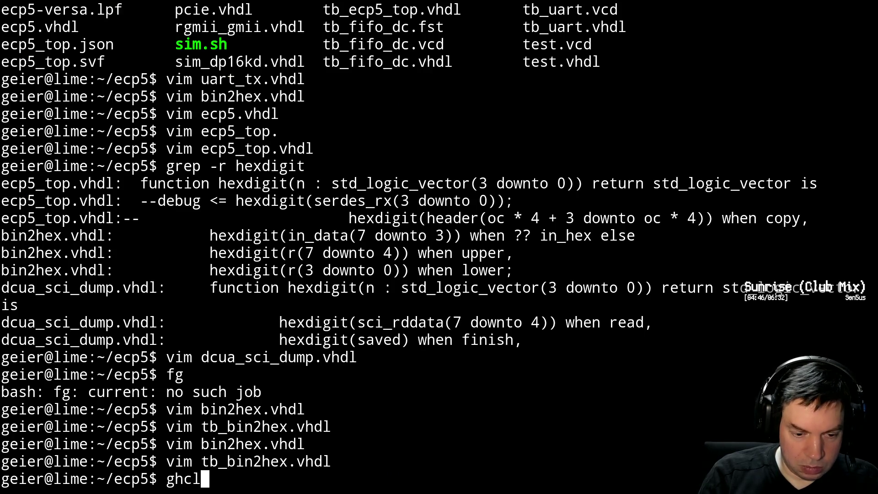
key(BackSpace)
text(dl -s)
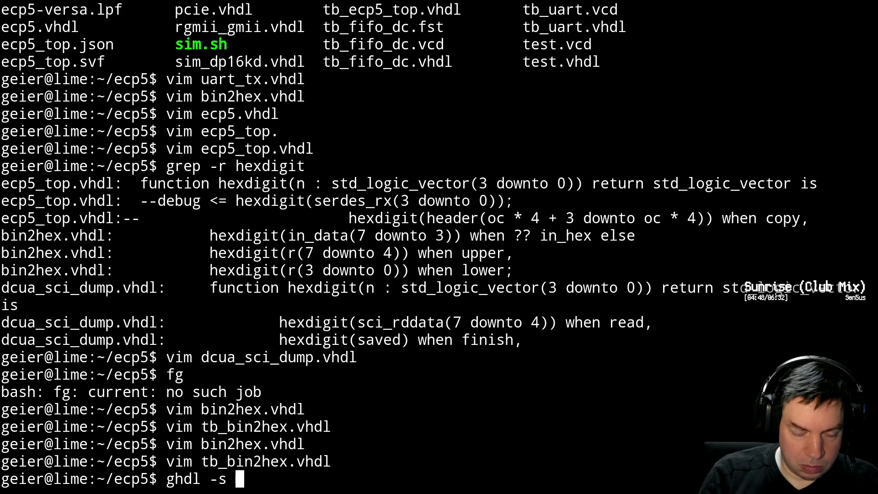
key(BackSpace)
text(a --st)
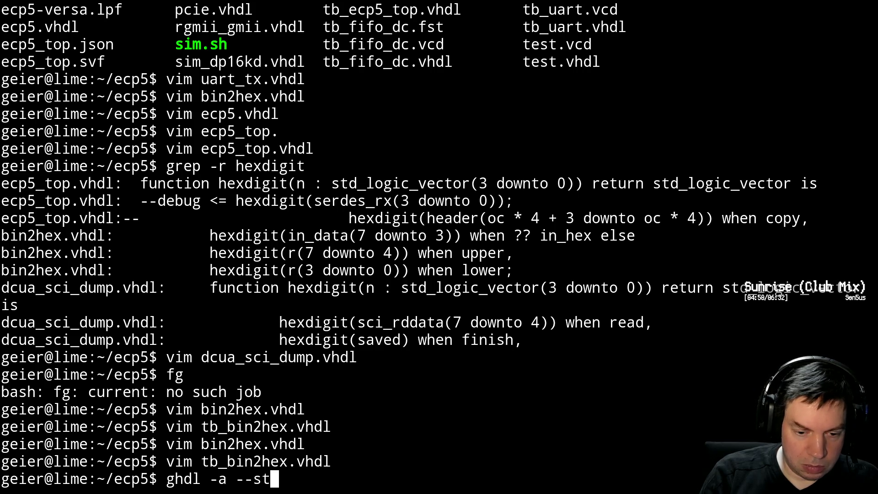
text(d~)
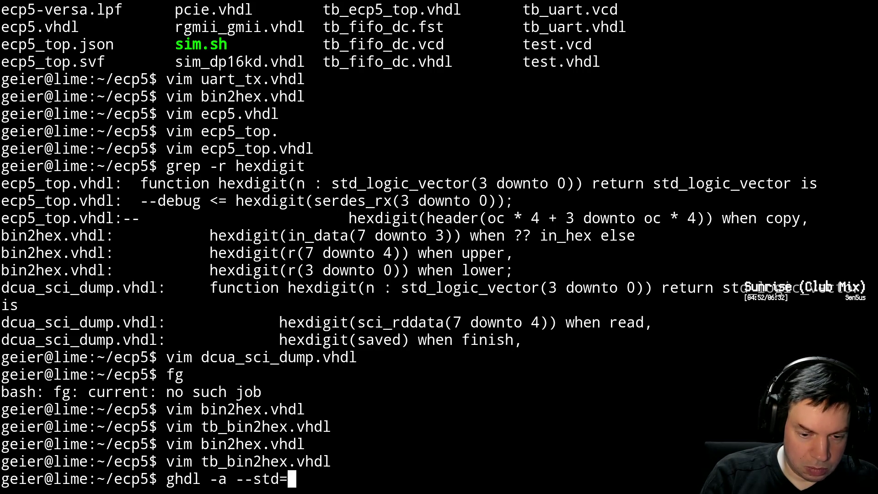
text(08 boi)
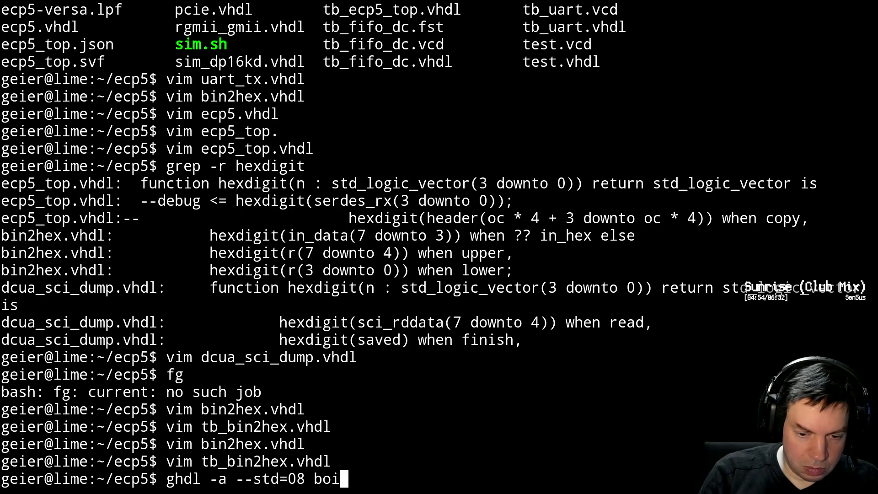
key(BackSpace)
text(i)
key(Tab)
text(tb)
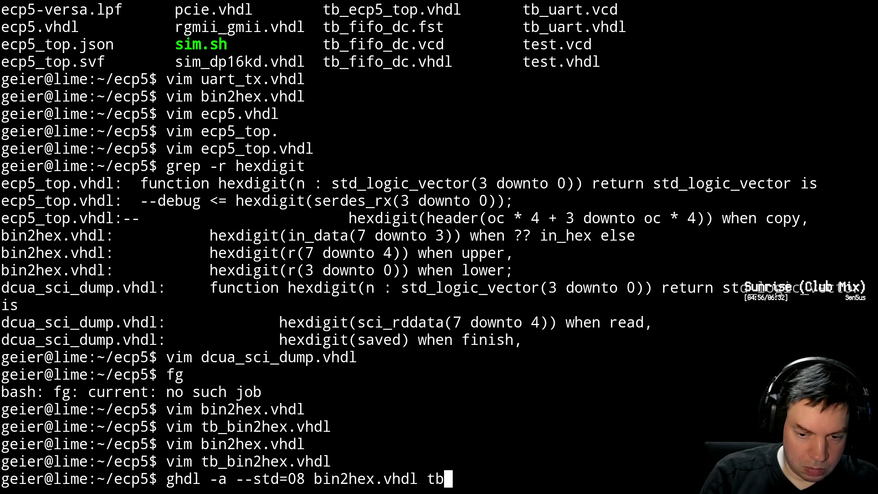
text(_)
key(Tab)
key(Return)
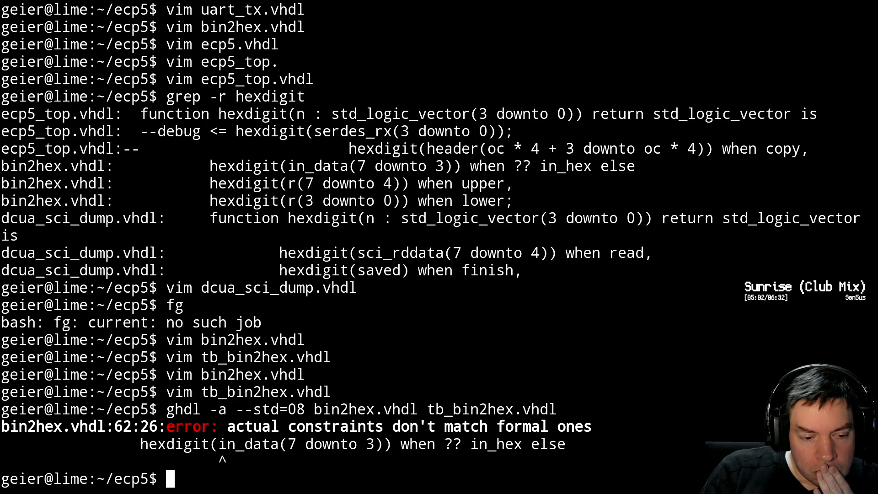
Fix the slice on bin2hex.vhdl line 62 to 7 downto 4 and save.
key(Up)
key(Up)
key(Up)
key(Return)
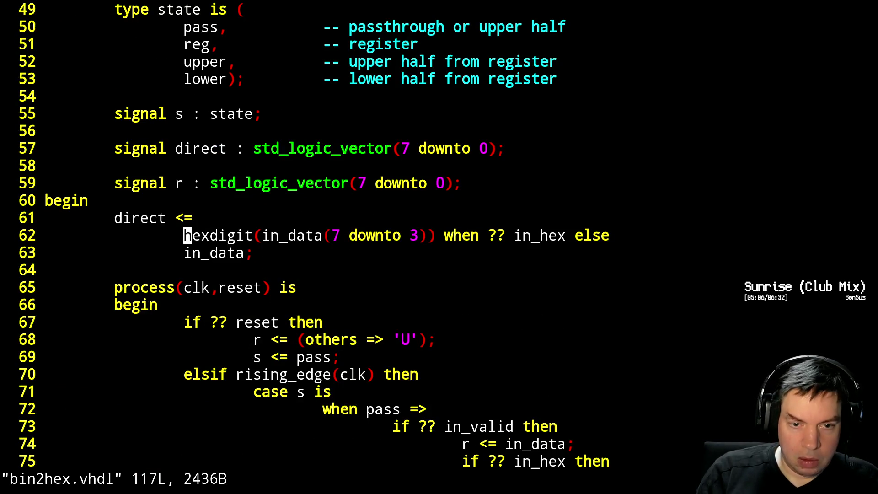
key(l)
key(l)
key(l)
key(l)
key(l)
key(l)
key(l)
key(ctrl+x)
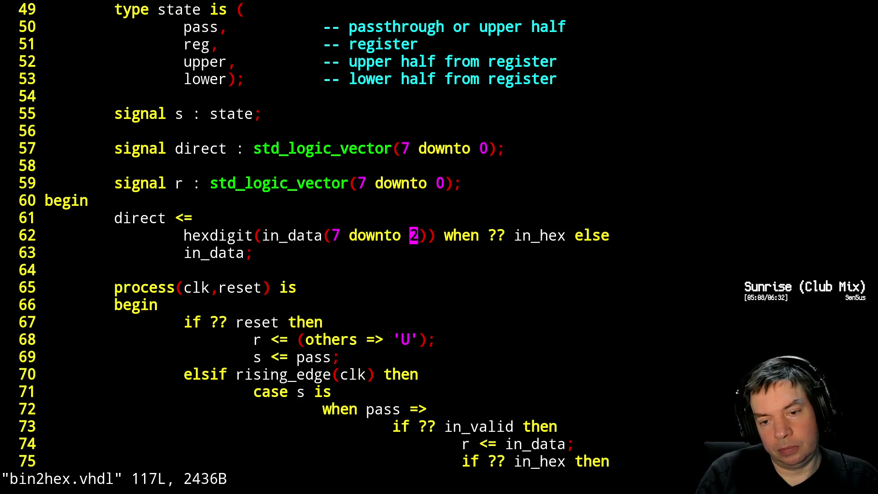
text(:wq)
key(Return)
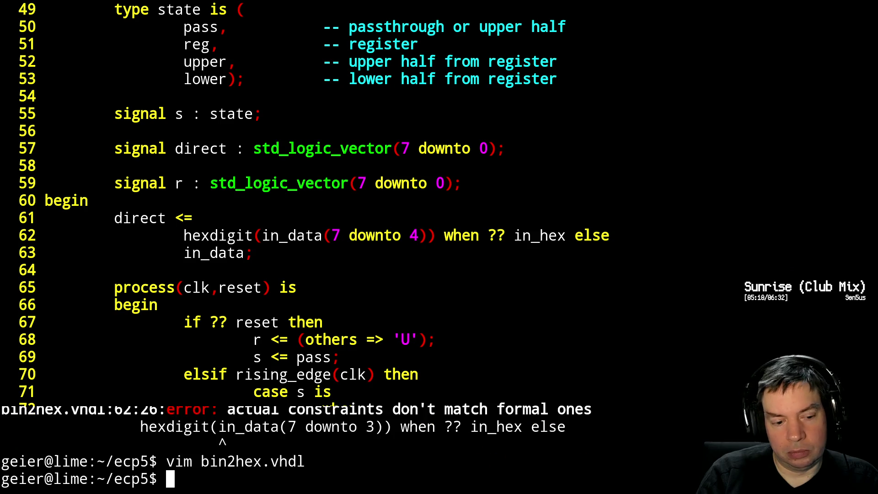
Recompile, hitting a time-type error, and recall the command to edit tb_bin2hex.vhdl.
key(Up)
key(Up)
key(Return)
key(Up)
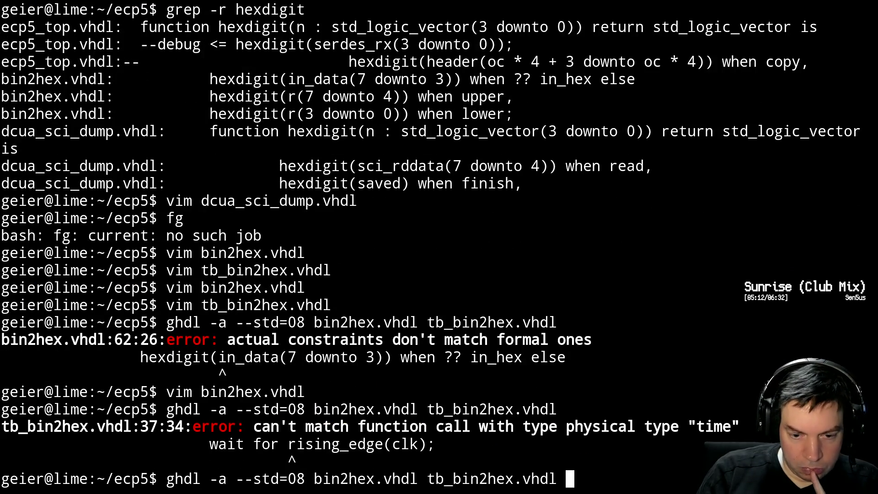
key(Up)
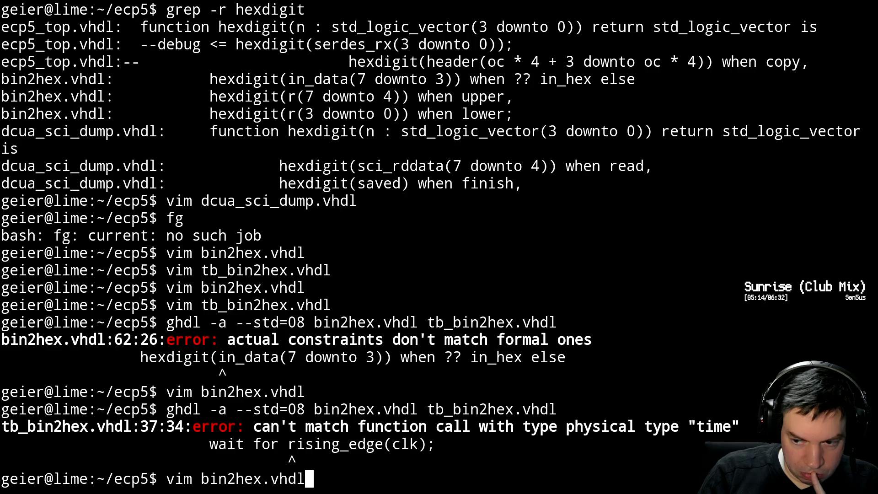
key(Up)
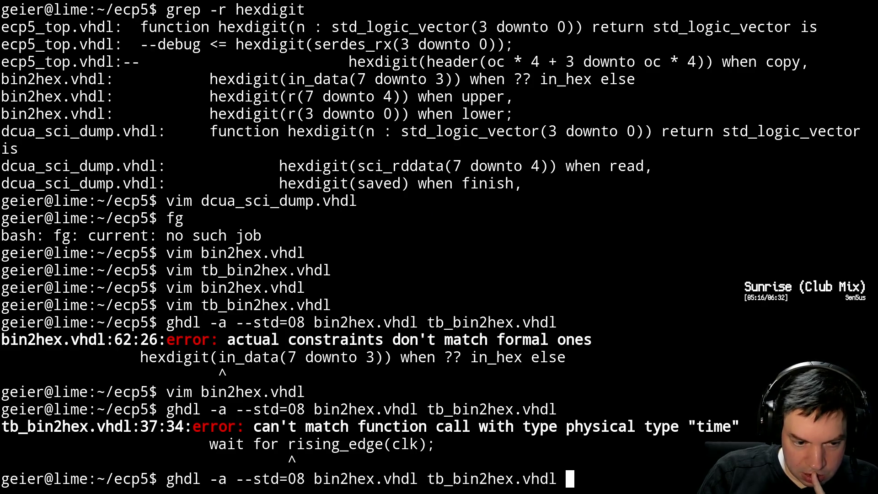
key(Up)
Change the tick procedure's wait for rising_edge(clk) to wait until, and save.
key(Return)
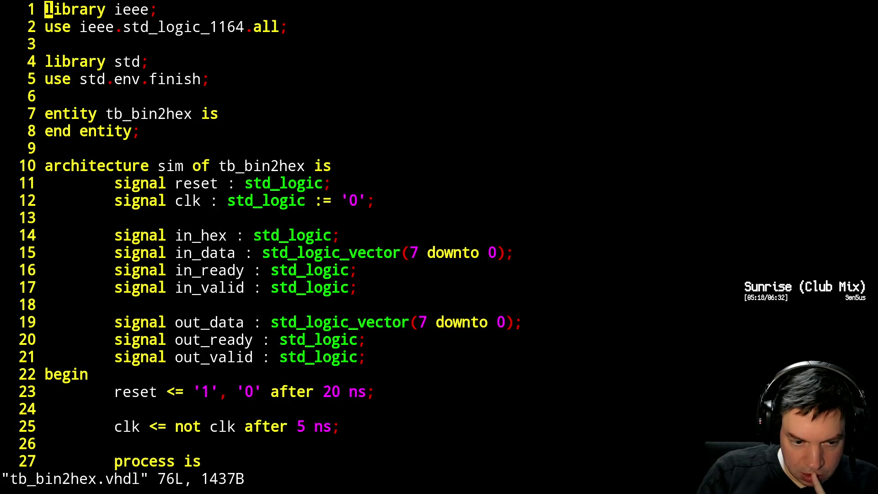
text(/wait )
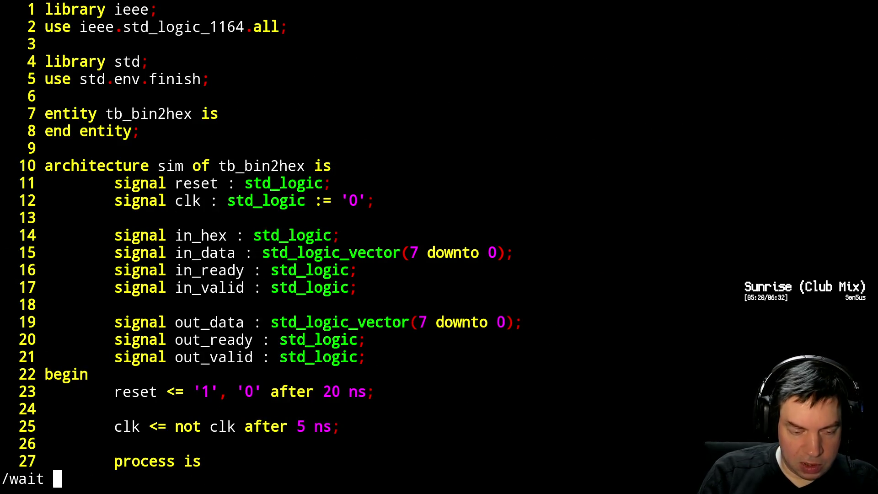
text(un)
key(BackSpace)
key(BackSpace)
key(Return)
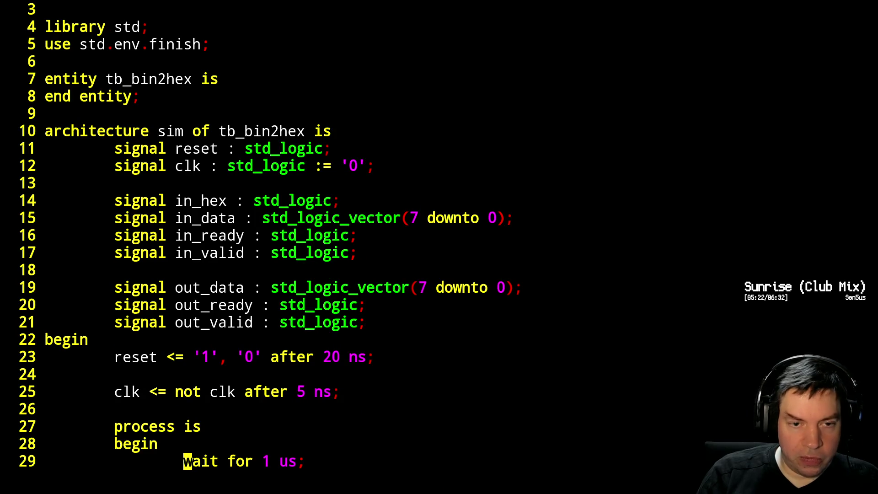
key(n)
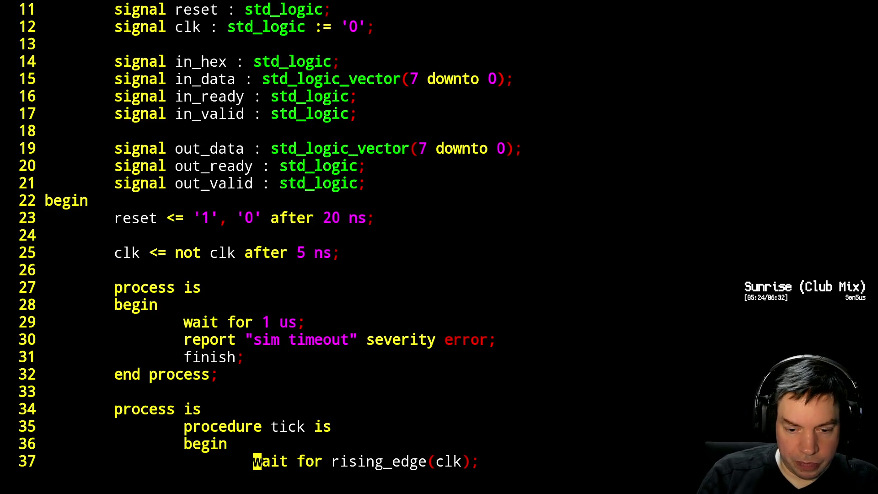
key(l)
key(l)
key(l)
key(l)
key(l)
text(cwuntil)
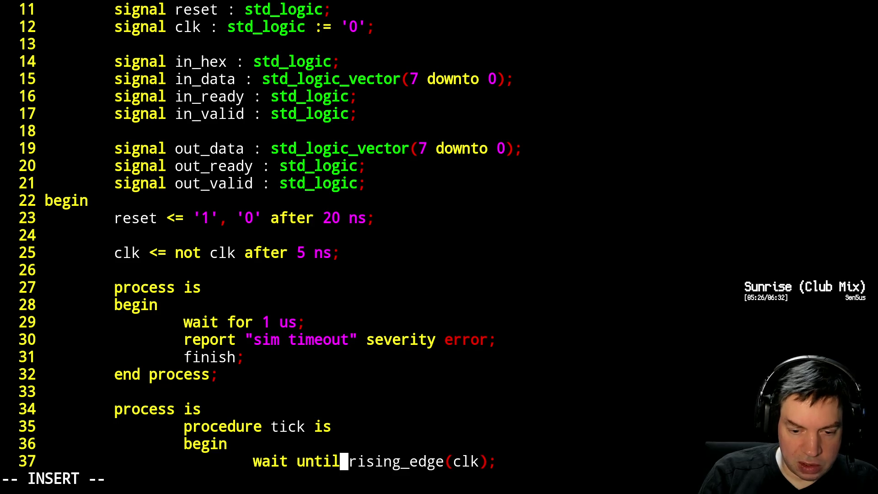
key(Escape)
key(j)
key(j)
key(j)
text(j:wq)
key(Return)
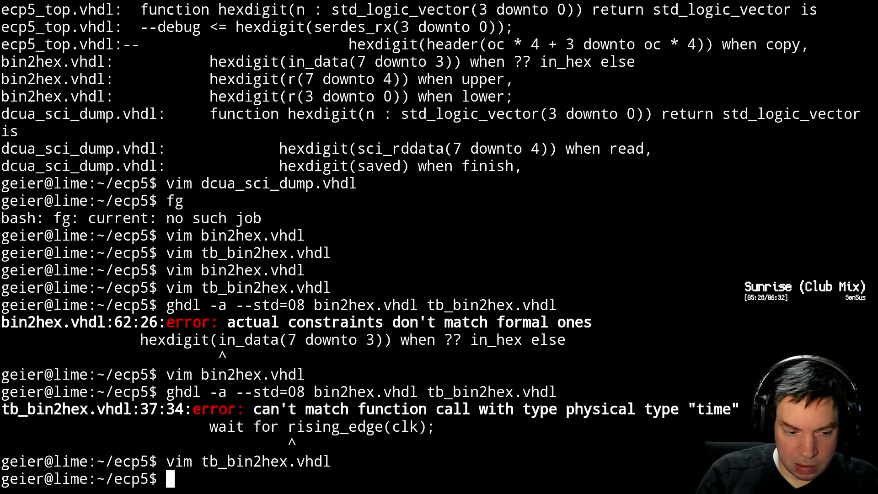
Recompile both files cleanly and open sim.sh in Vim.
key(Up)
key(Up)
key(Return)
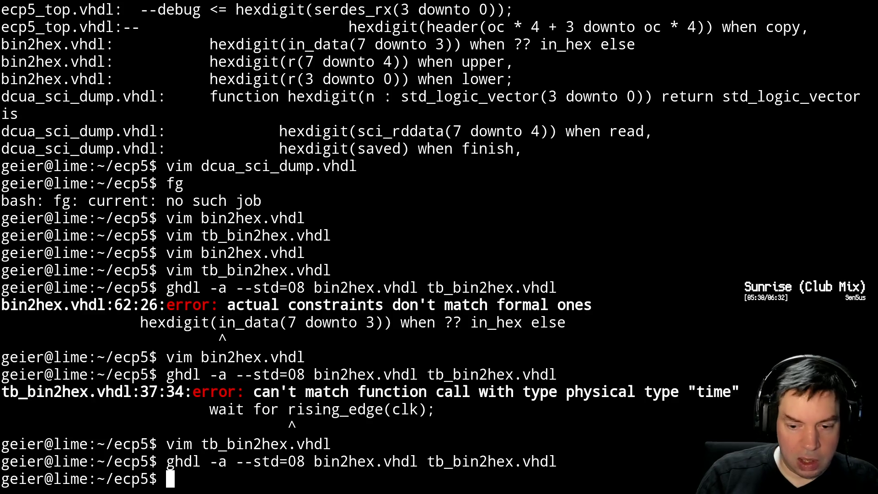
text(vim sim)
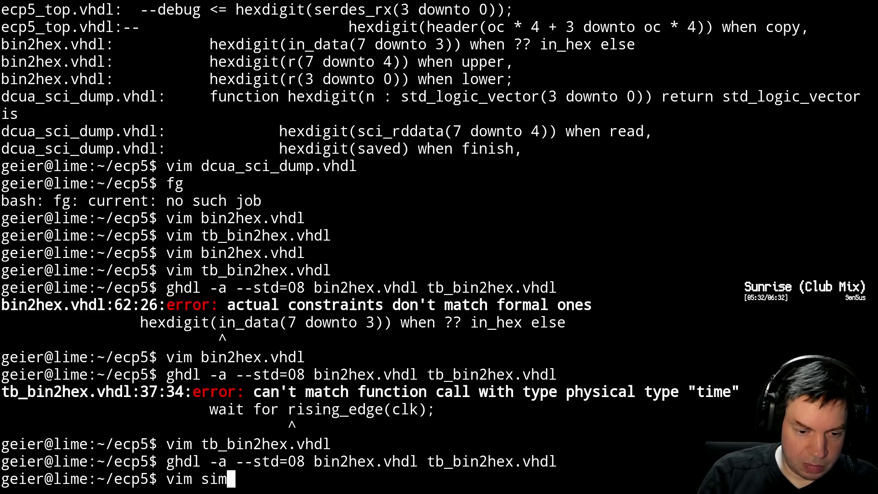
text(.sh)
key(Return)
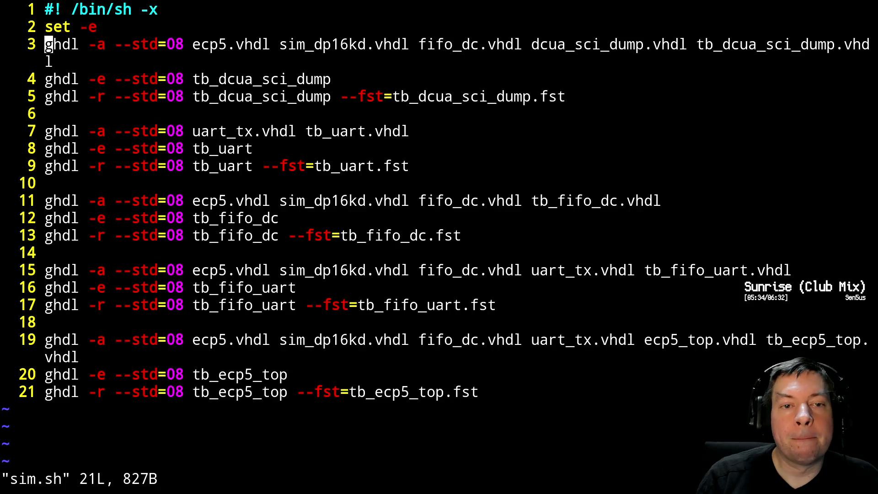
Copy the uart ghdl command block and paste it below set -e.
key(j)
key(j)
key(j)
key(j)
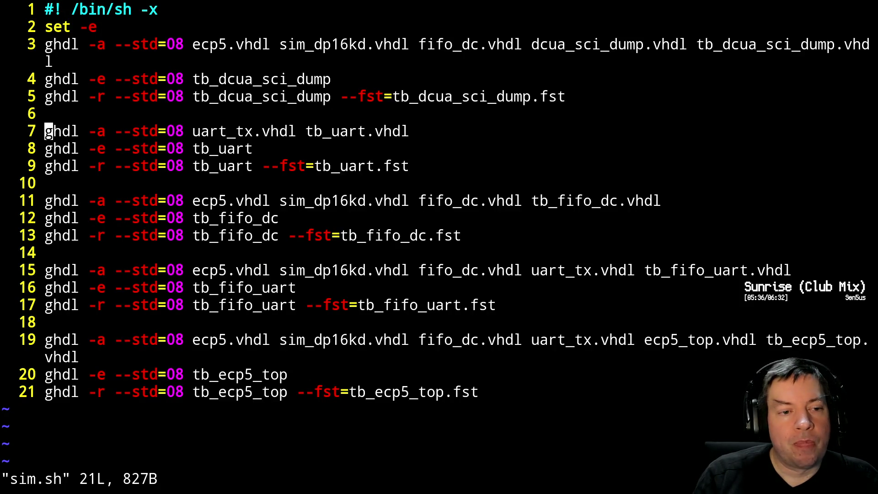
key(V)
key(j)
key(j)
key({)
key(y)
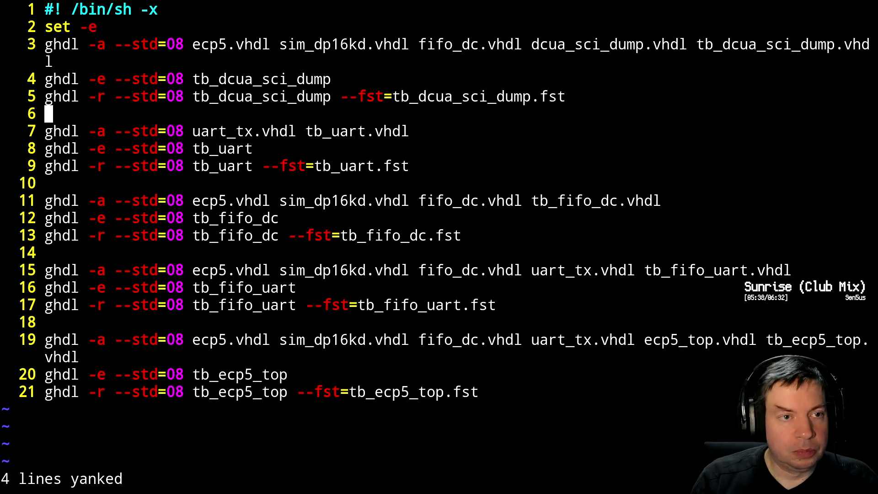
key(k)
key(k)
key(k)
key(j)
key(p)
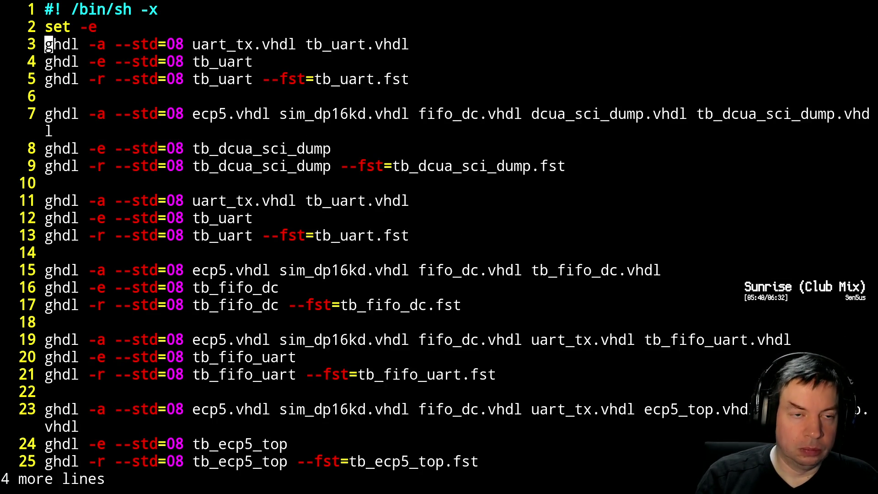
Substitute uart with bin2hex in the pasted block (:s/uart/bin2hex/g) and save.
key(l)
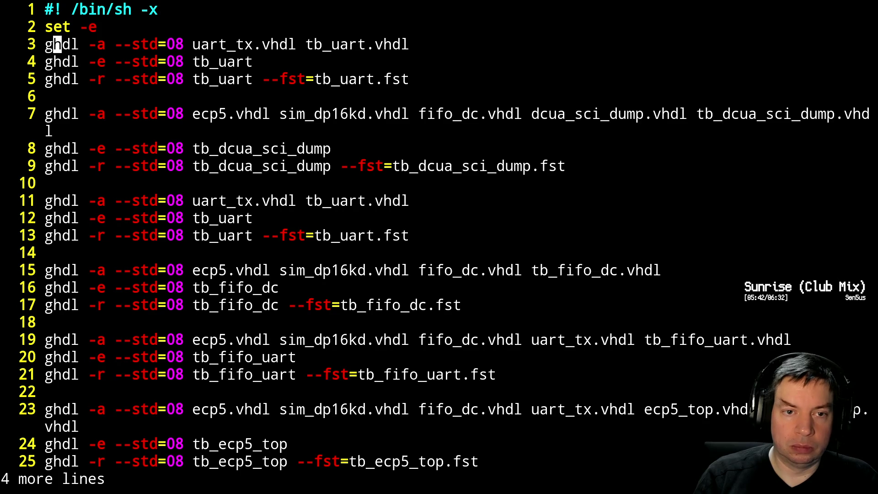
key(V)
key(j)
key(j)
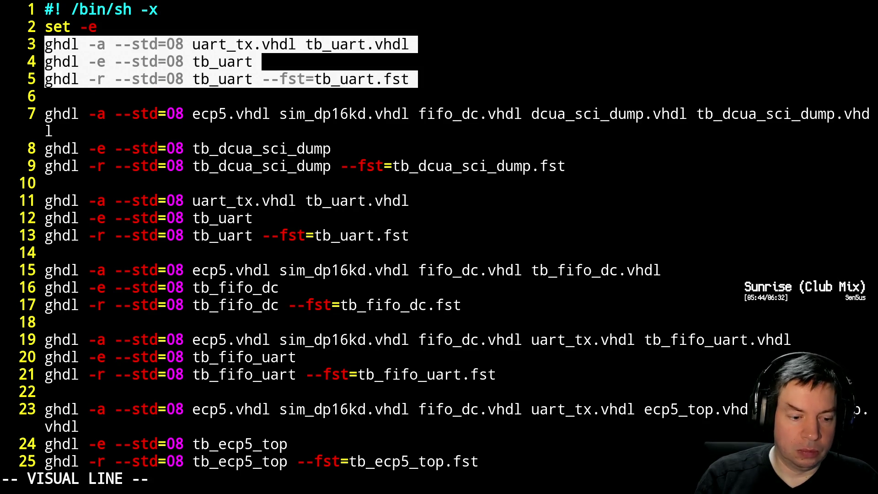
key(colon)
text(s/uar)
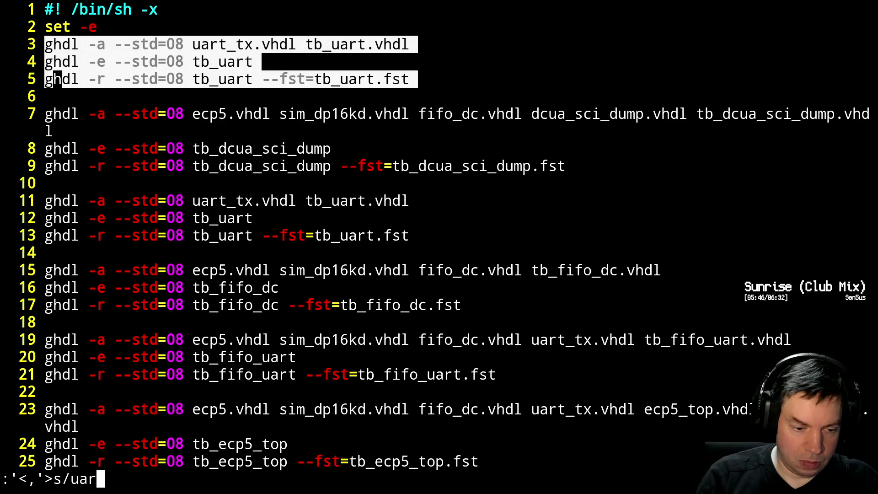
text(t/bin)
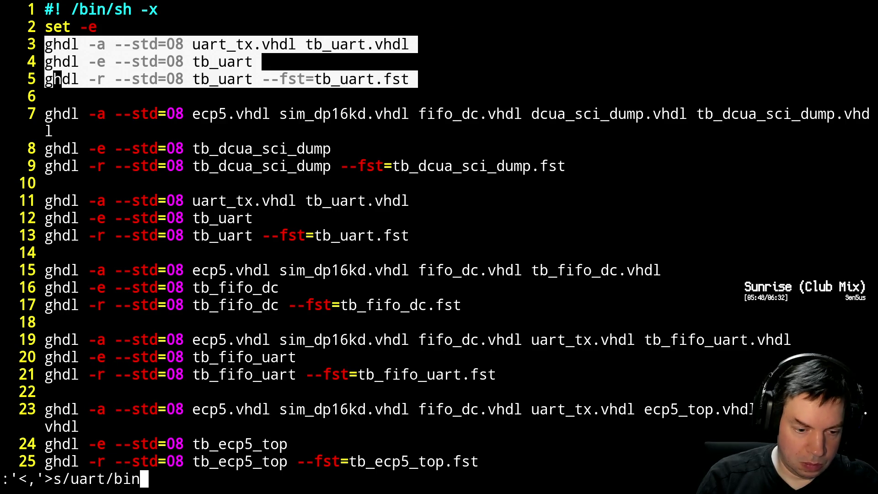
text(2hex/g)
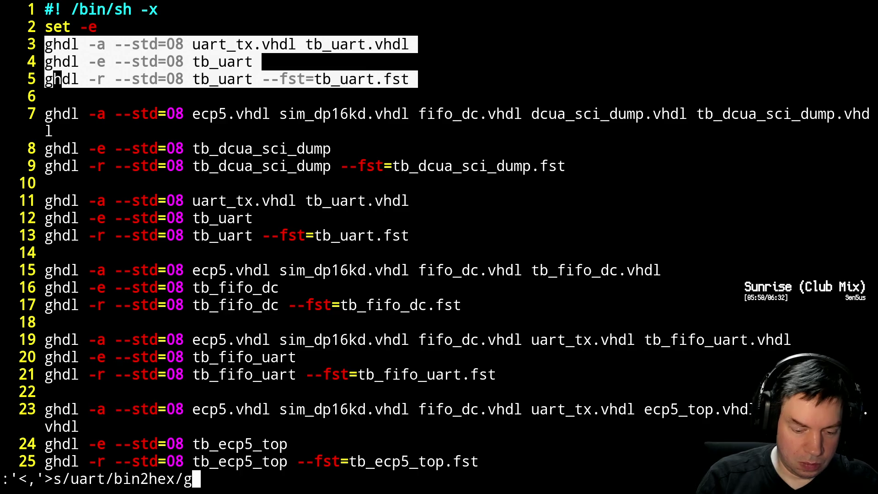
key(Return)
text(:wq)
key(Return)
text(./sim.sh)
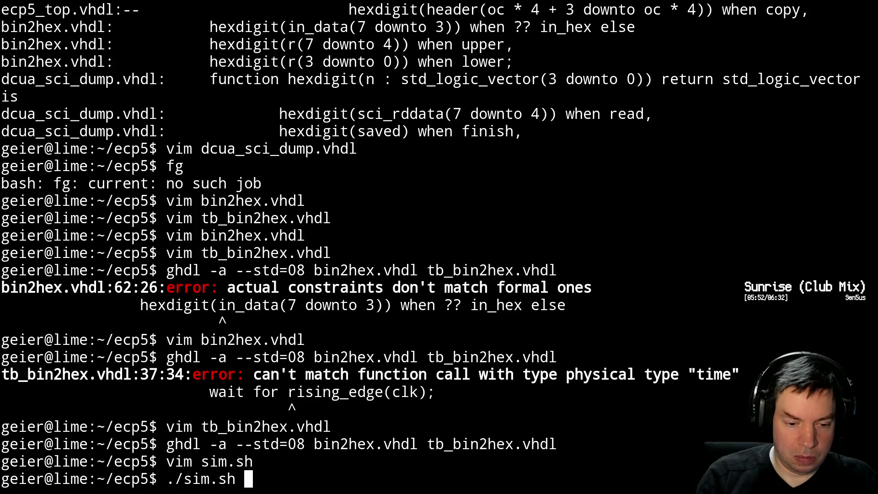
Run ./sim.sh, then fix bin2hex_tx.vhdl to bin2hex.vhdl on line 3 of sim.sh and save.
key(Return)
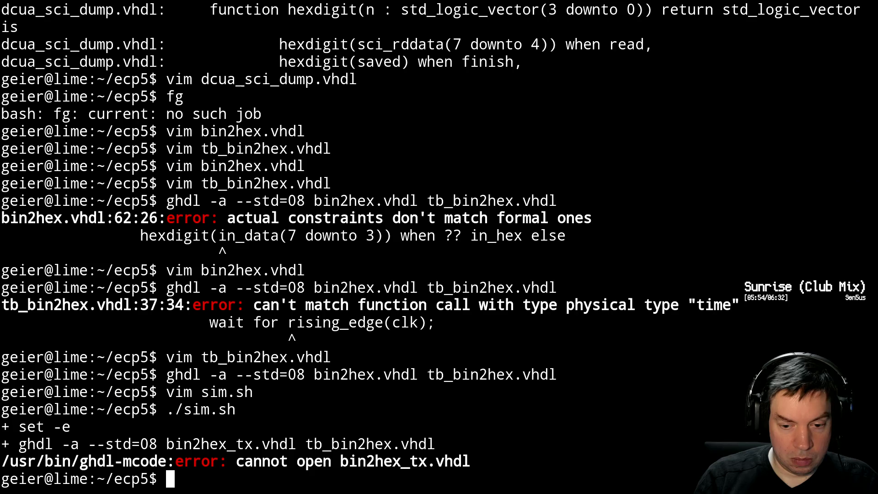
key(Up)
key(Up)
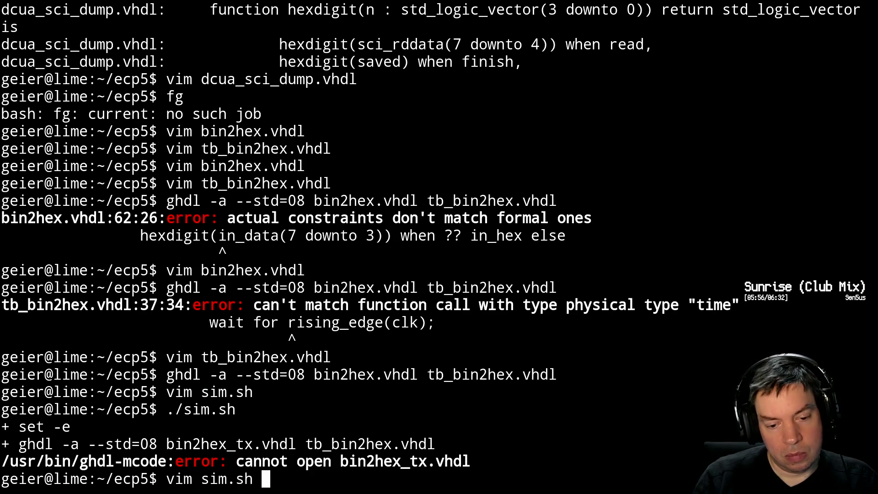
key(Return)
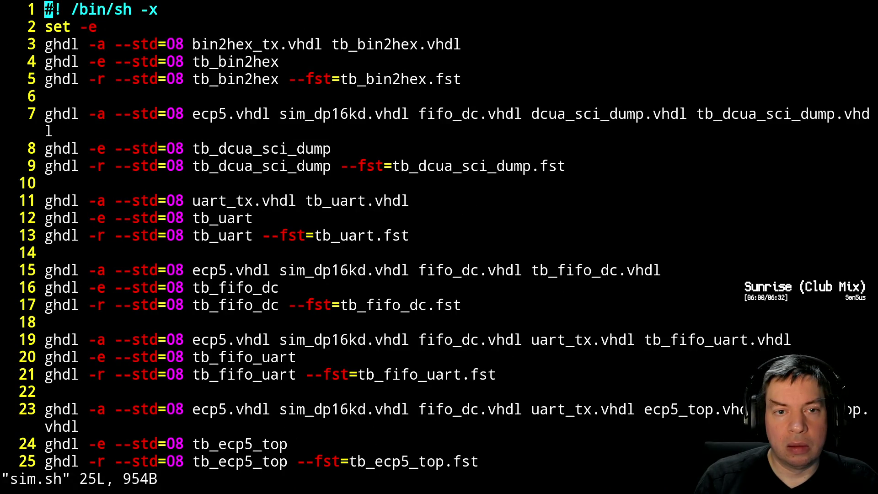
key(j)
key(j)
key(j)
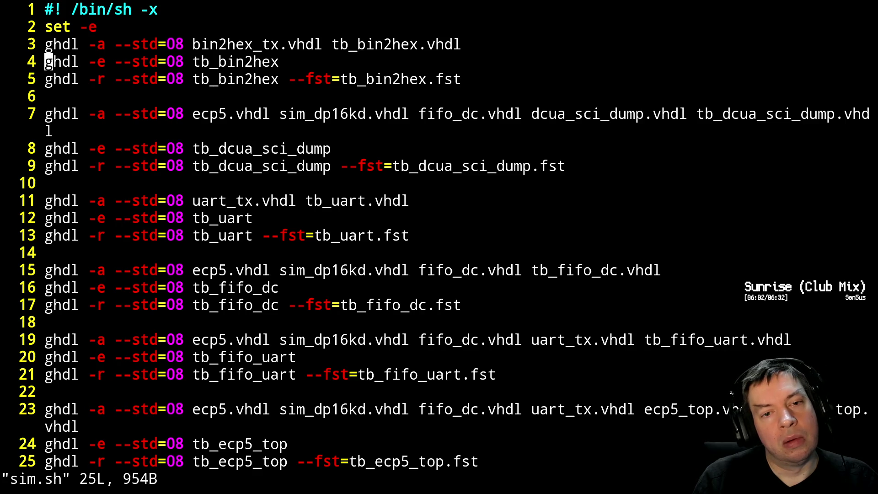
key(k)
key(k)
key(j)
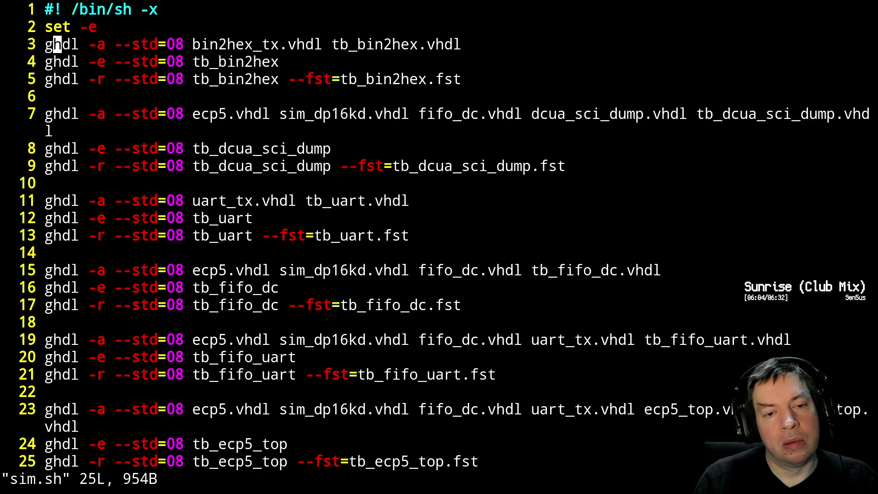
key(w)
key(w)
key(w)
key(l)
key(l)
key(l)
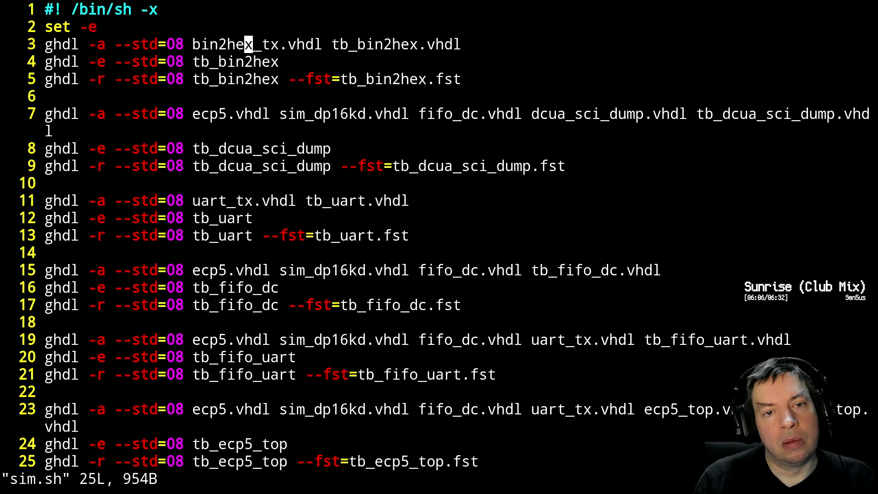
key(l)
key(x)
key(x)
key(x)
text(:)
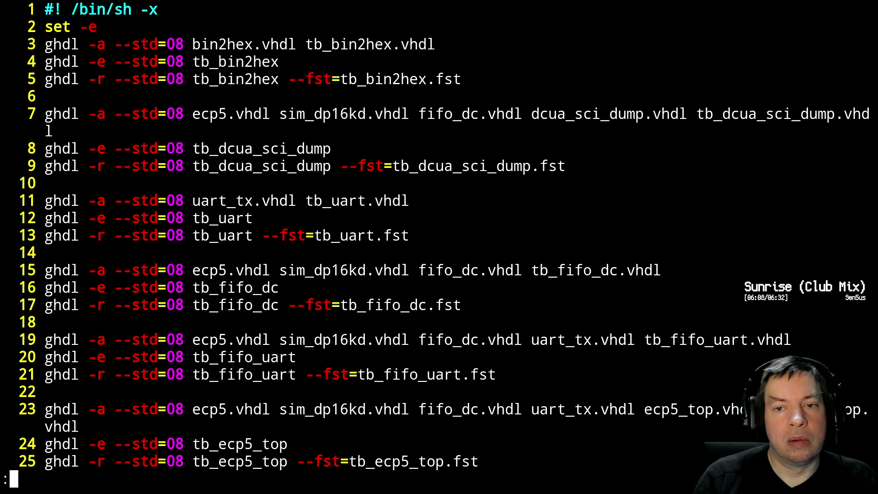
text(wq)
key(Return)
Rerun ./sim.sh, stop it with Ctrl+C, and launch gtkwave tb_bin2hex.fst.
key(Up)
key(Up)
key(Return)
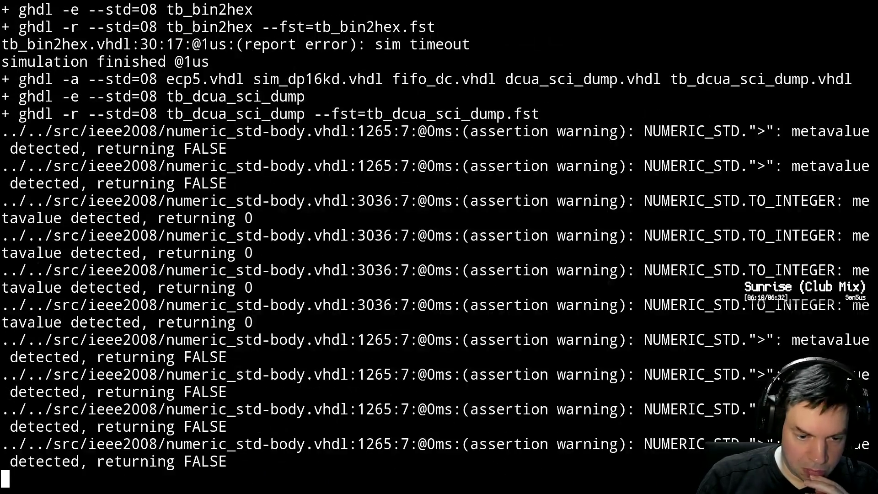
key(ctrl+c)
text(g)
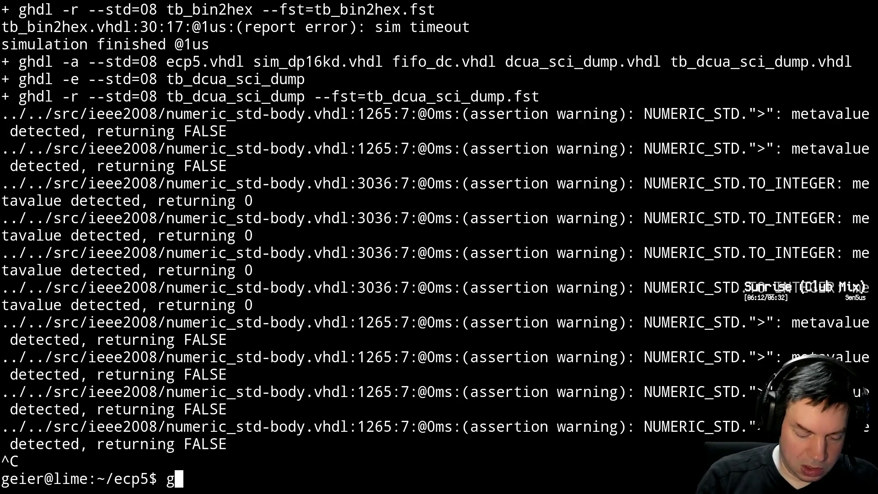
text(tkwave )
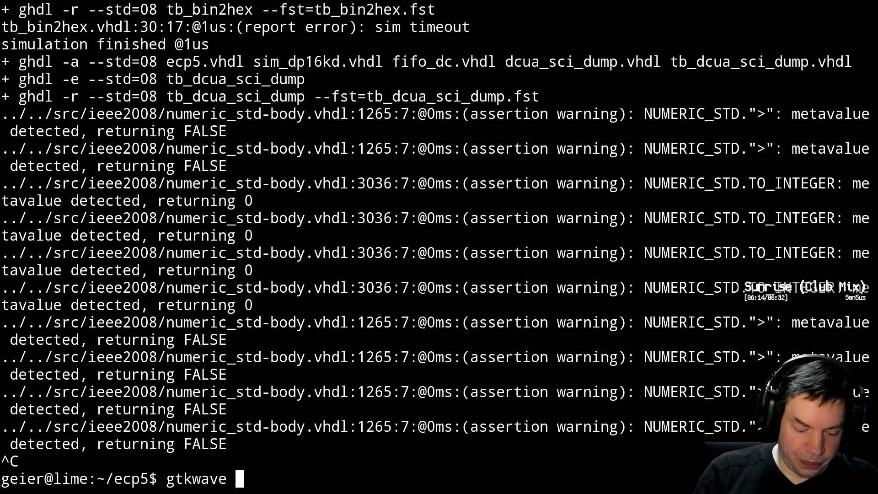
text(tb_b)
key(Tab)
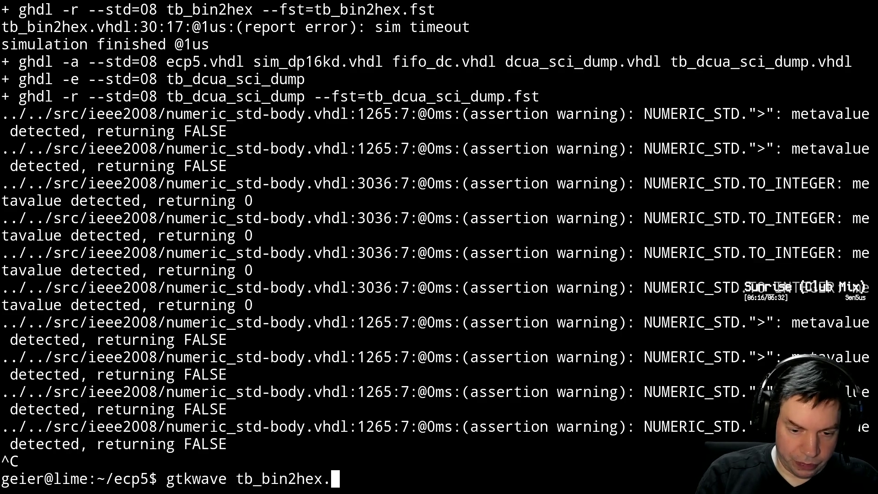
text(s)
text(st)
Open tb_bin2hex.fst, select tb_bin2hex and add reset and clk to the wave view.
key(Return)
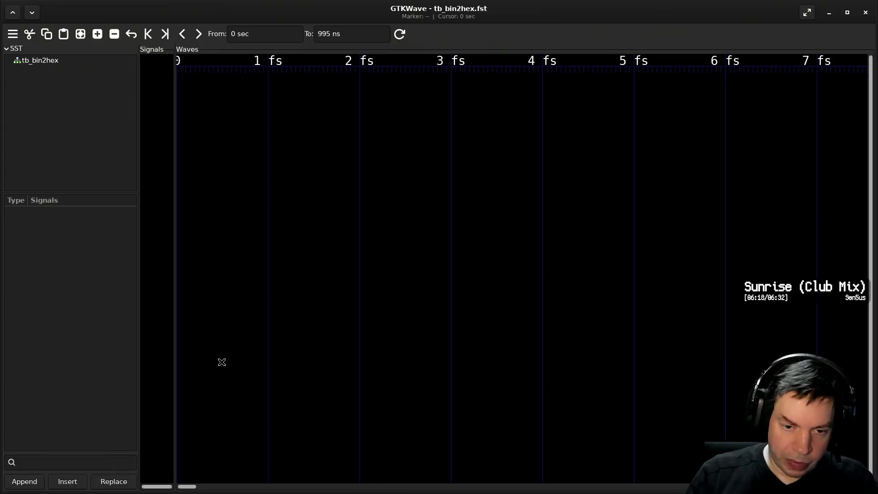
click(69, 60)
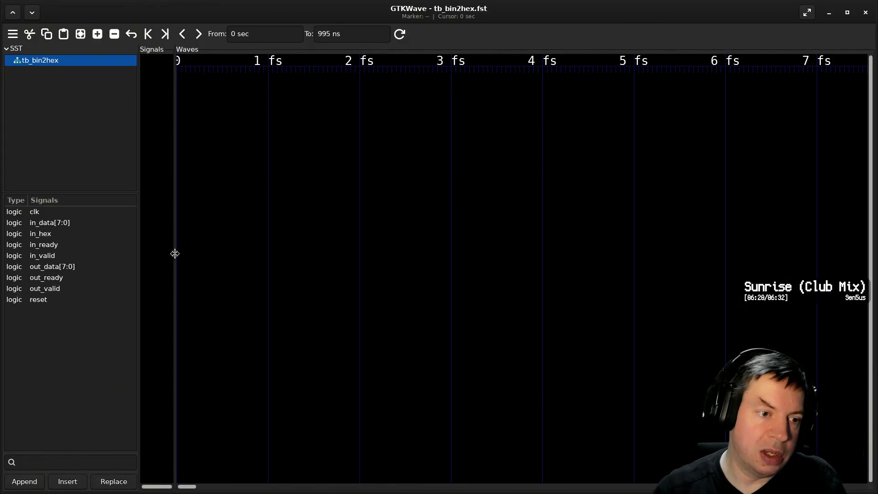
drag(38, 299, 163, 245)
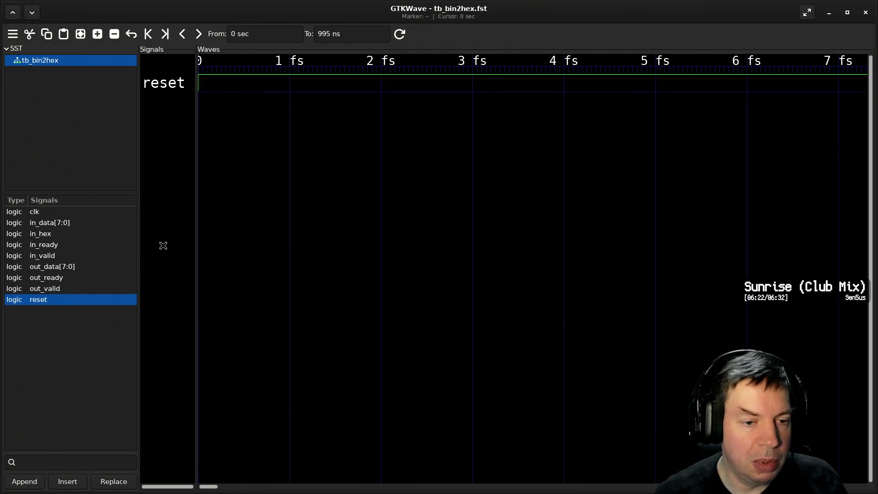
drag(41, 211, 165, 259)
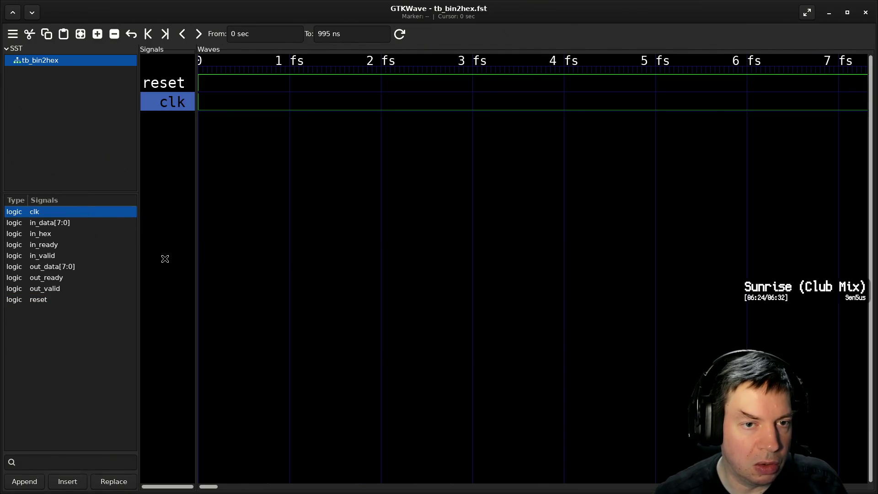
Add in_ready, in_valid, in_data[7:0] and in_hex to the wave view.
click(70, 234)
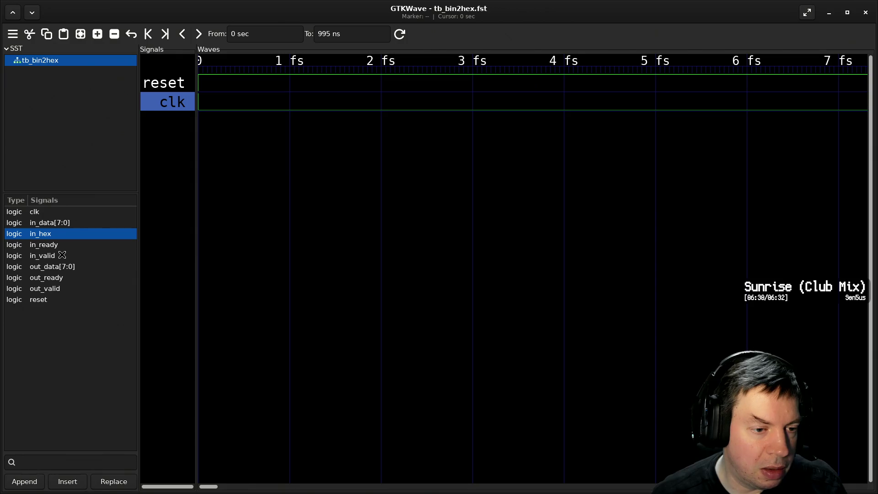
drag(61, 245, 183, 221)
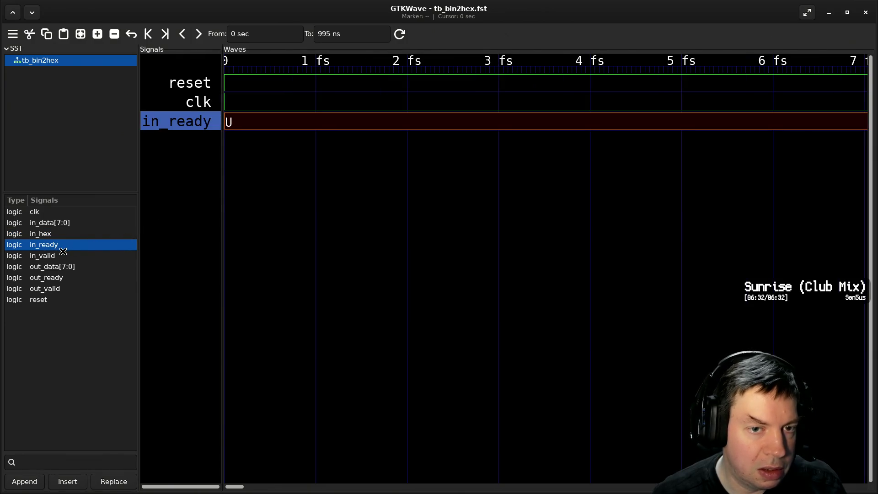
drag(63, 256, 184, 238)
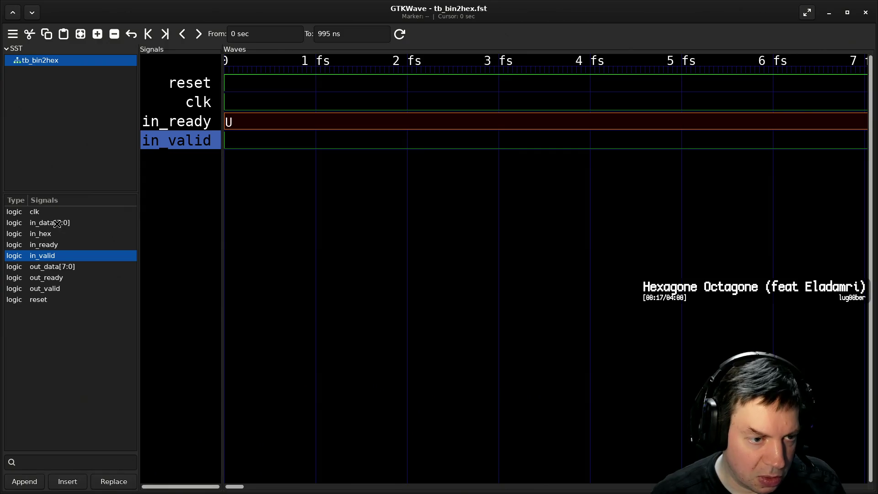
drag(52, 224, 171, 224)
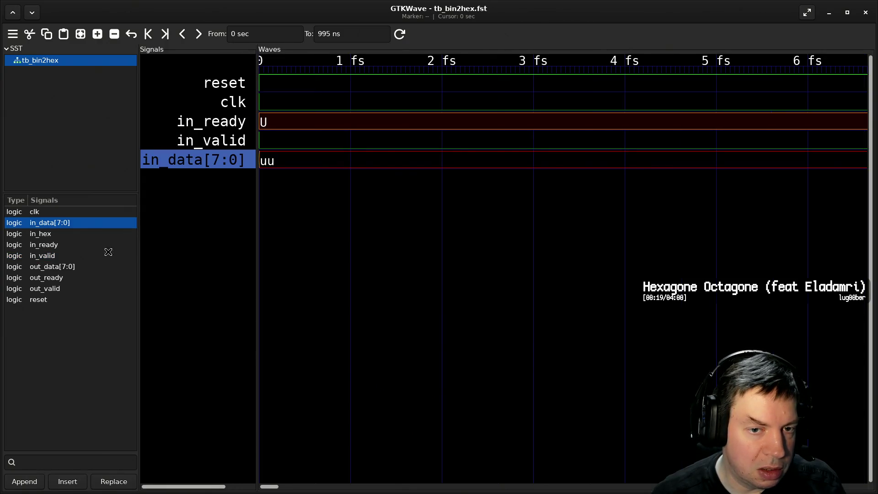
drag(54, 234, 191, 240)
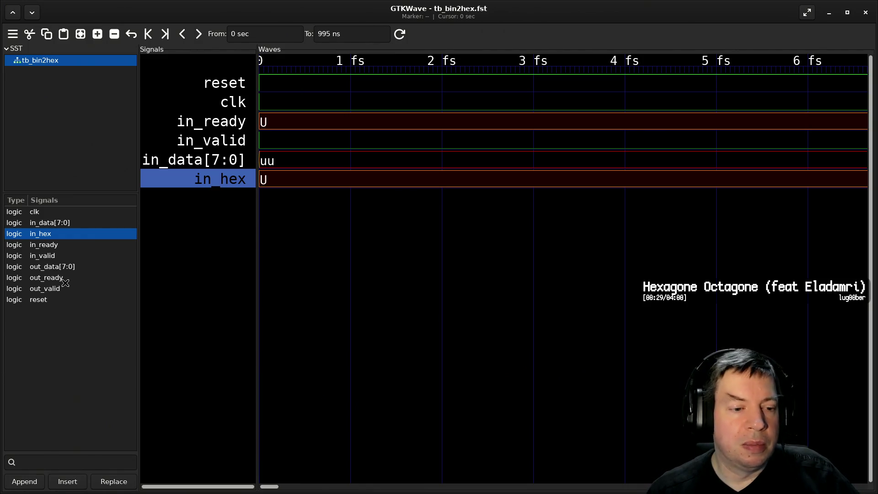
Add out_ready, out_valid and out_data[7:0] to the wave view.
drag(66, 279, 199, 297)
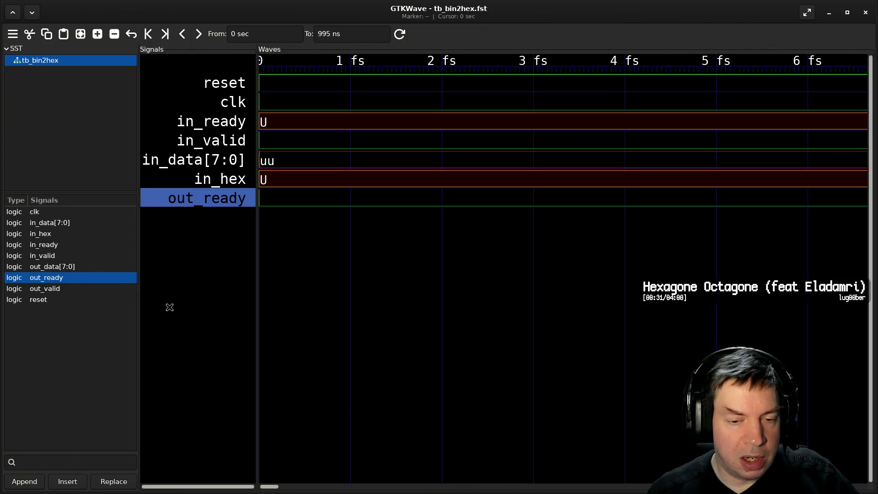
drag(60, 289, 196, 296)
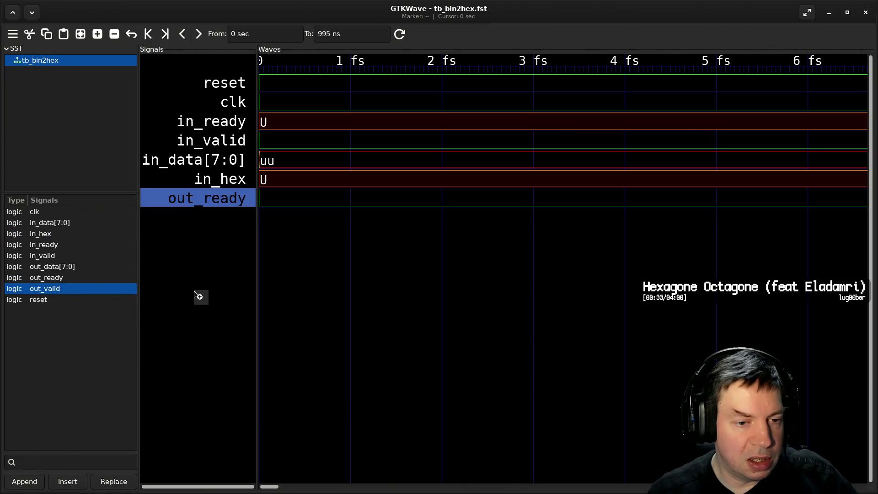
mouse_move(61, 268)
mouse_down()
mouse_move(227, 294)
mouse_move(218, 301)
mouse_up()
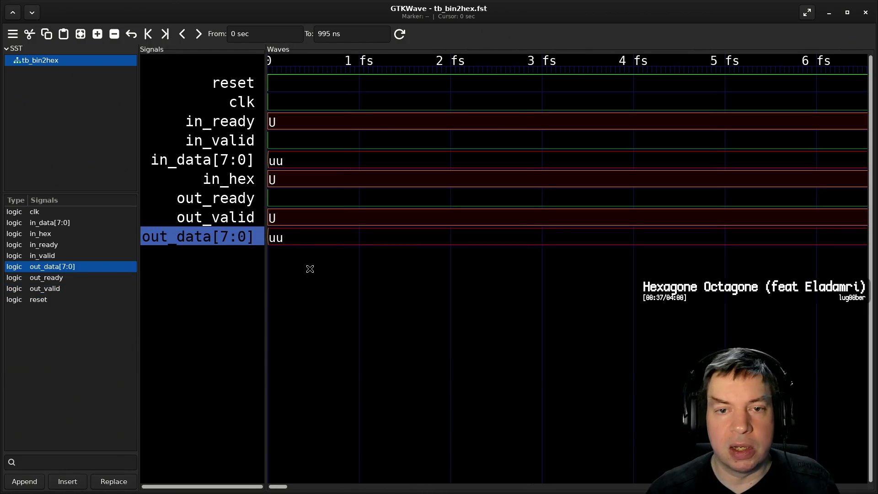
ctrl+scroll(378, 217, down, 3)
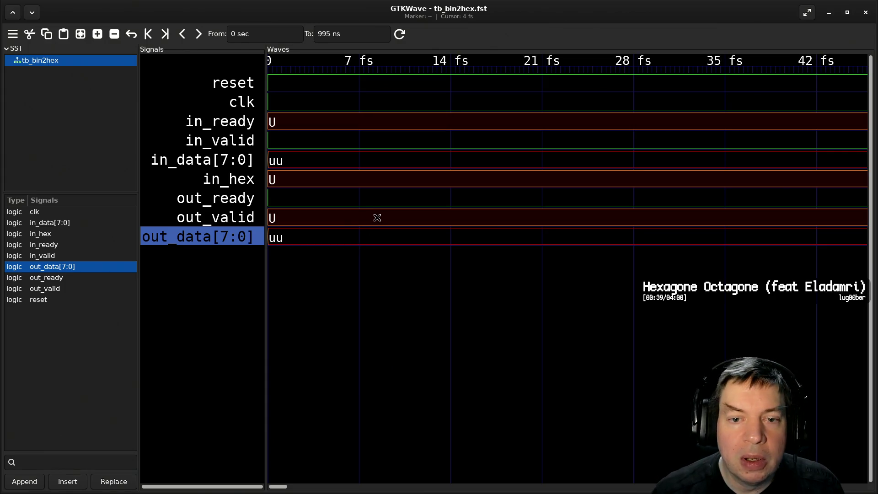
ctrl+scroll(377, 217, down, 2)
ctrl+scroll(377, 218, down, 2)
ctrl+scroll(376, 219, down, 3)
ctrl+scroll(376, 219, down, 3)
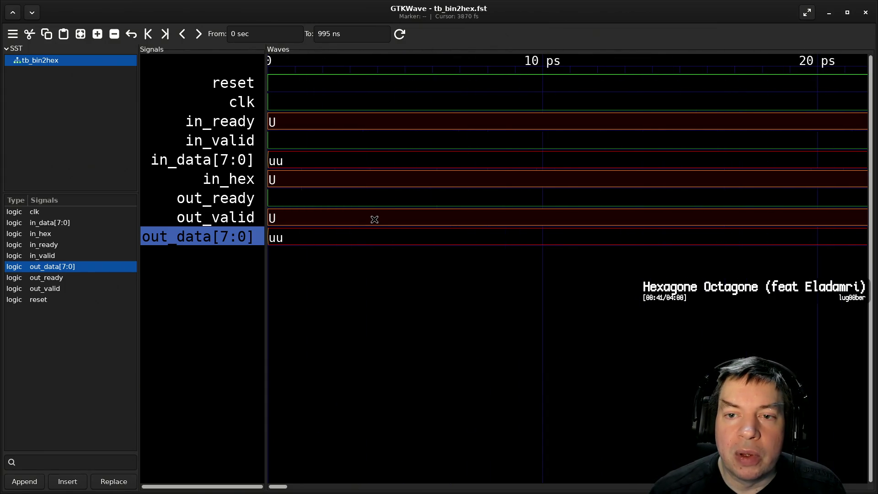
ctrl+scroll(375, 219, down, 2)
ctrl+scroll(375, 219, down, 3)
ctrl+scroll(373, 219, down, 2)
ctrl+scroll(375, 219, down, 2)
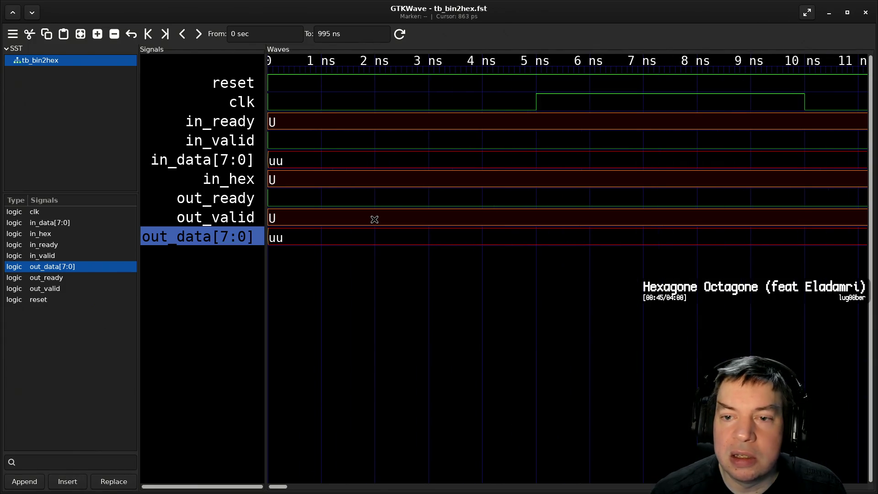
ctrl+scroll(374, 219, down, 2)
ctrl+scroll(375, 219, down, 1)
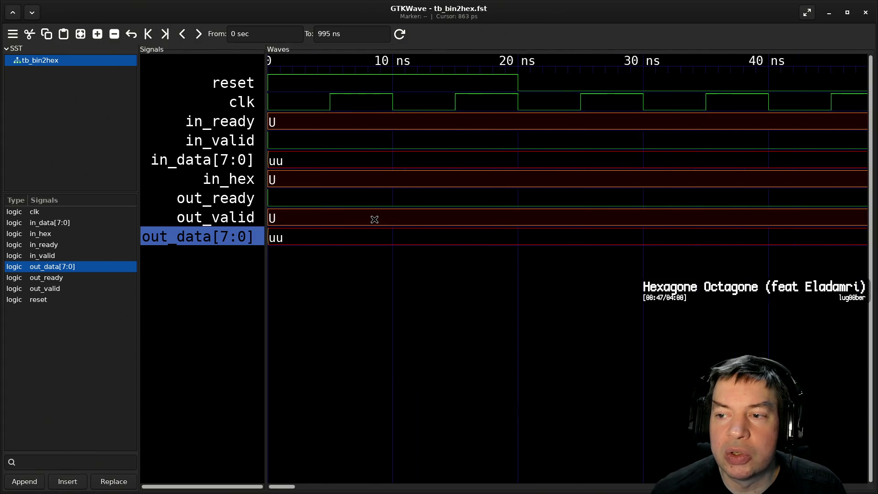
ctrl+scroll(375, 219, down, 1)
ctrl+scroll(374, 219, down, 2)
ctrl+scroll(375, 220, down, 2)
ctrl+scroll(375, 219, down, 2)
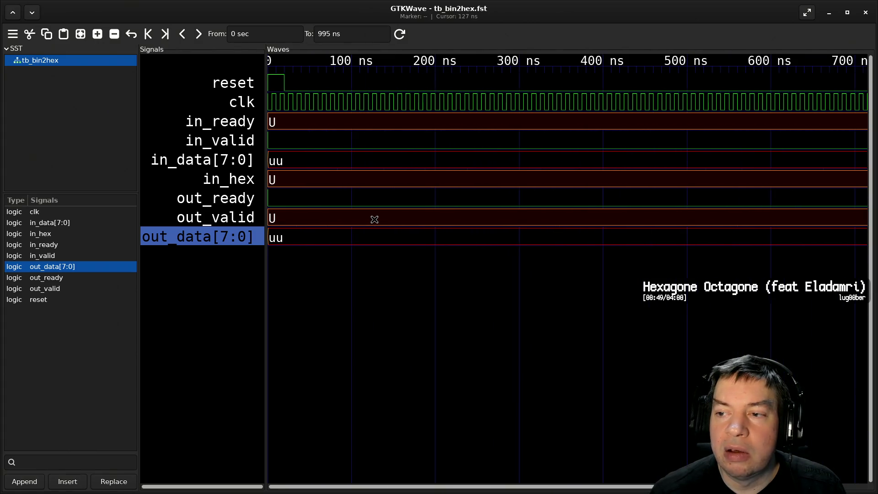
ctrl+scroll(375, 219, down, 1)
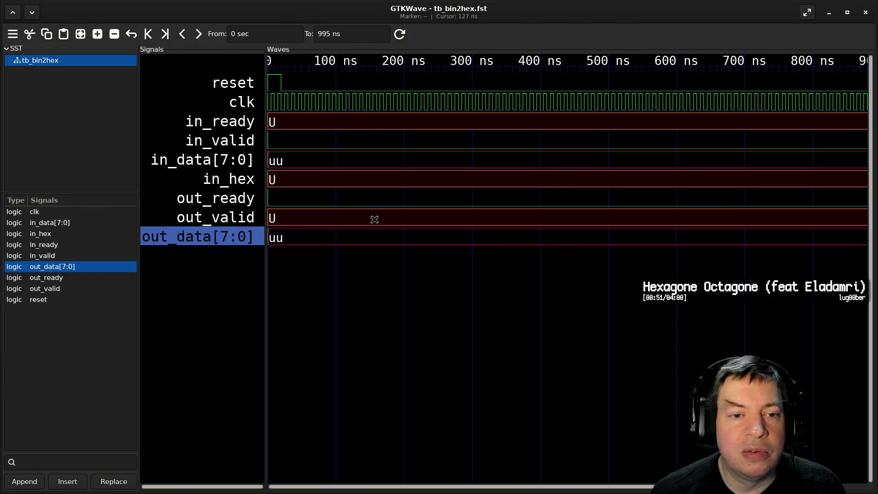
ctrl+scroll(337, 218, up, 2)
ctrl+scroll(337, 218, up, 2)
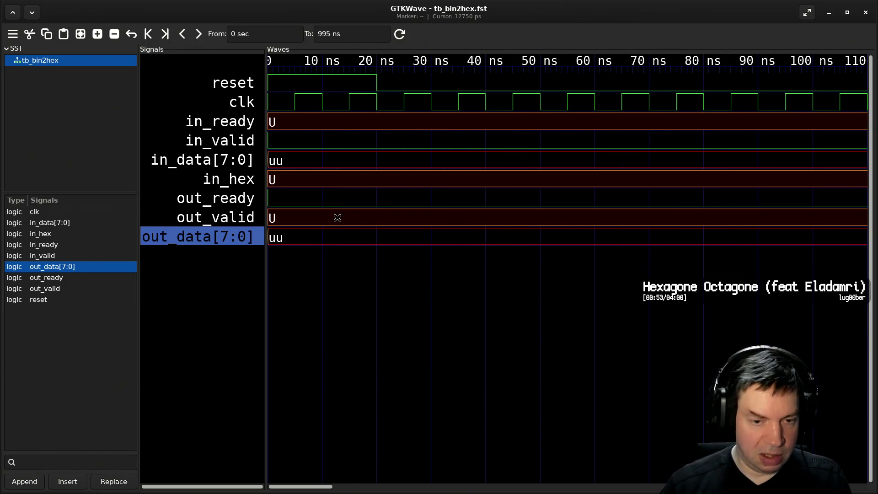
key(alt+Tab)
Suspend GTKWave, resume it with bg and disown it from the shell.
key(ctrl+z)
text(bvg)
key(BackSpace)
key(BackSpace)
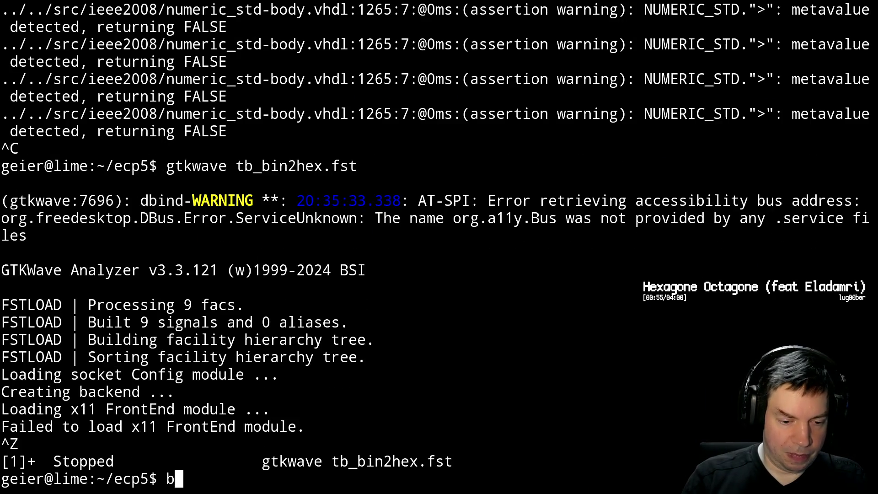
text(g)
key(Return)
text(disown)
key(Return)
text(vi)
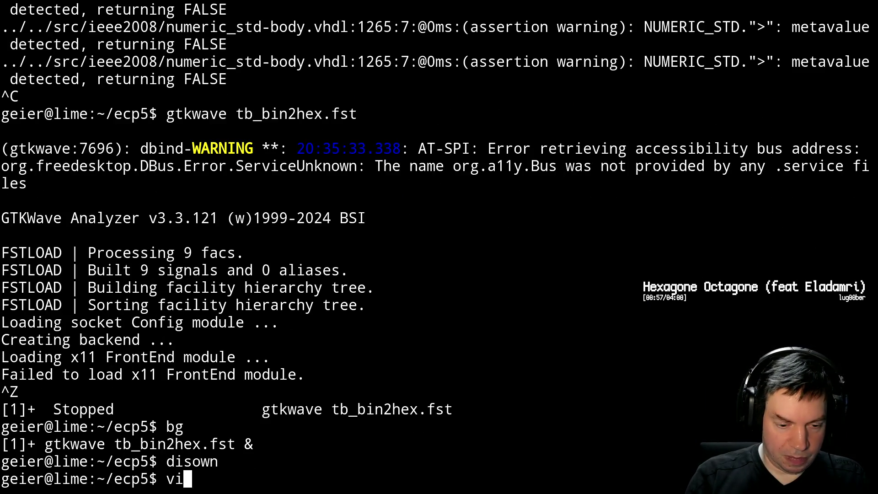
text(m bin2hex.vhdl)
Open bin2hex.vhdl and compare its state machine process against the waveform viewer.
key(Return)
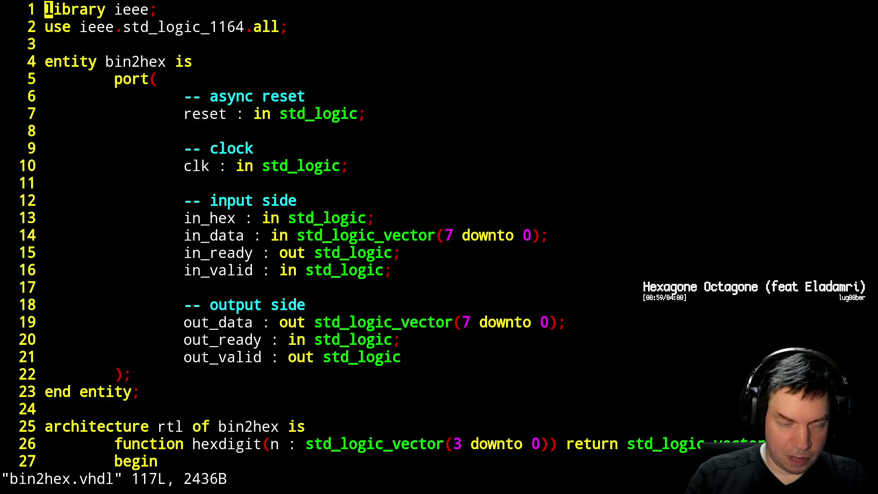
key(ctrl+f)
key(ctrl+f)
key(ctrl+f)
key(ctrl+f)
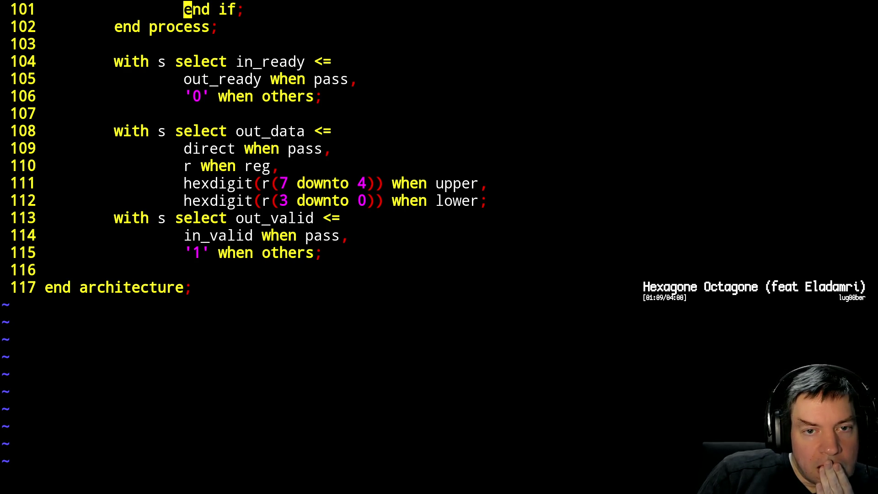
key(ctrl+b)
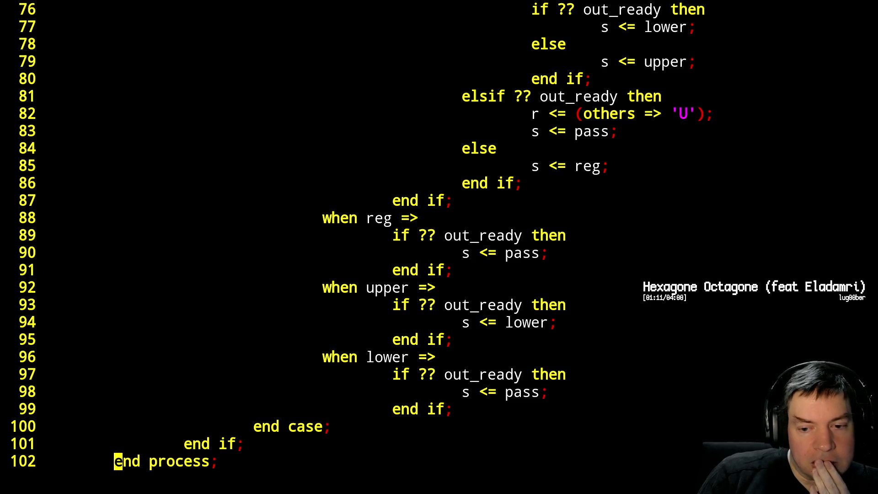
key(ctrl+b)
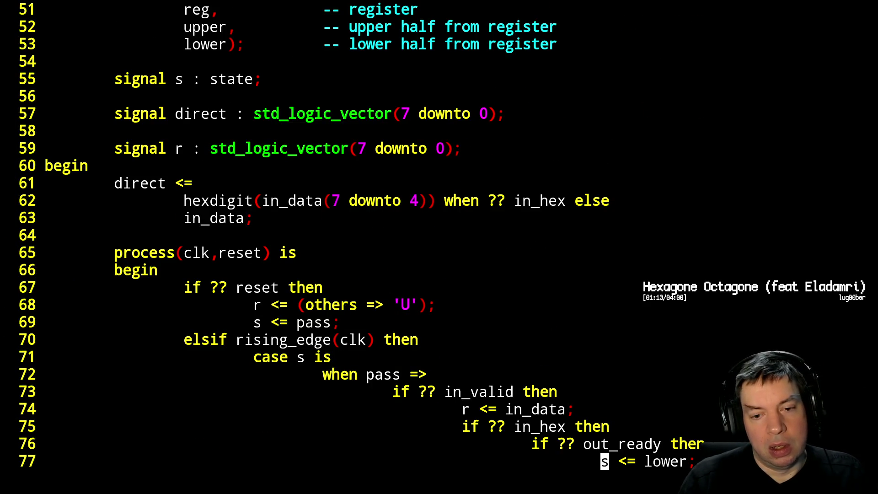
key(alt+Tab)
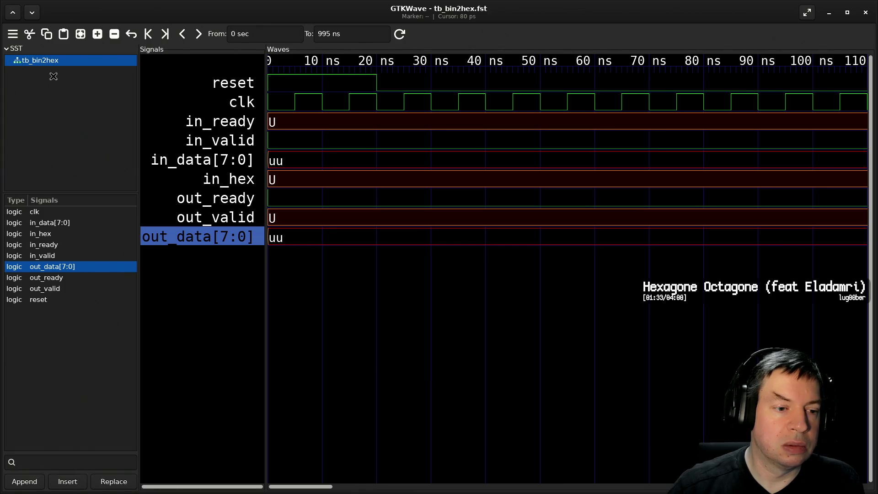
key(alt+Tab)
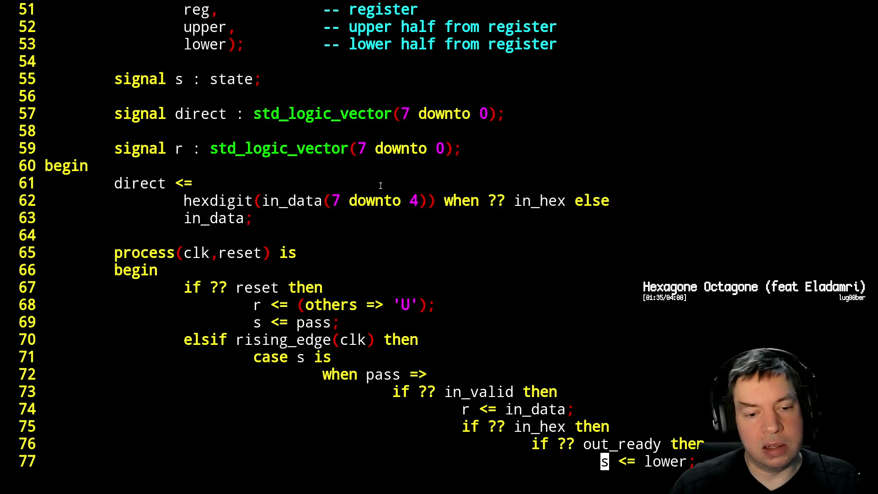
Review the output assignments down to the lower-digit line, then save and close bin2hex.vhdl.
key(ctrl+f)
key(j)
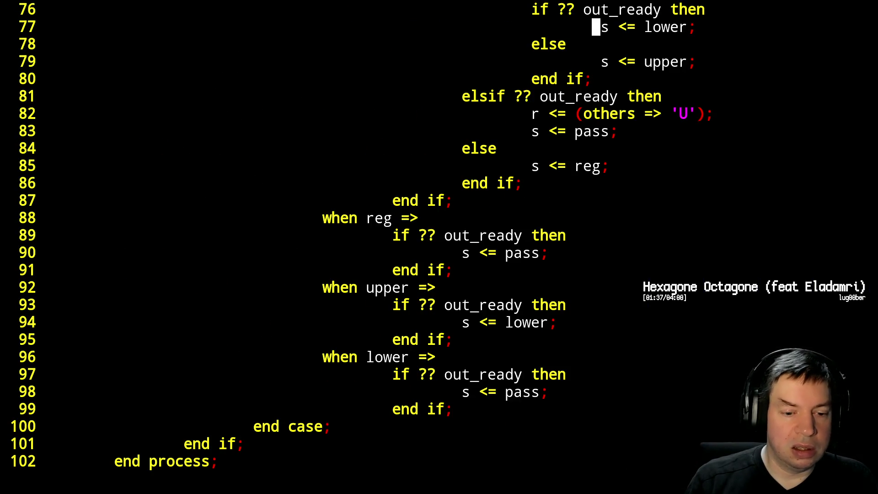
key(ctrl+f)
key(j)
key(j)
key(j)
key(j)
key(j)
key(j)
key(j)
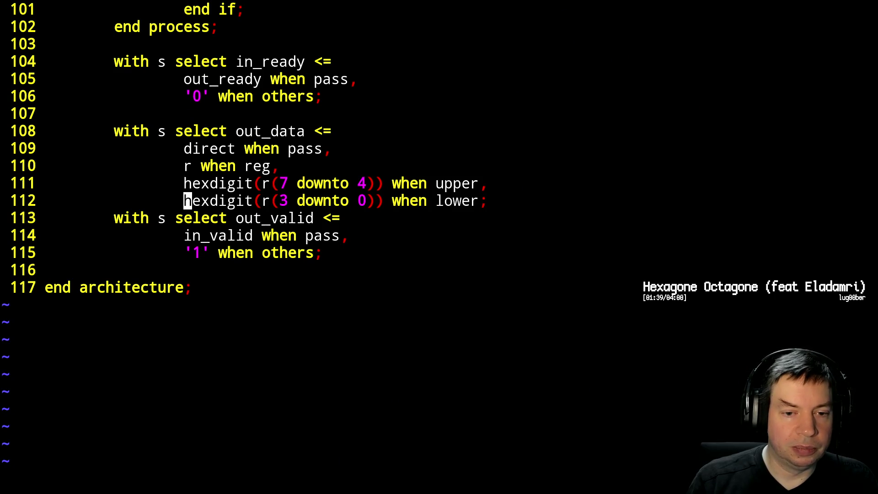
text(:wq)
key(Return)
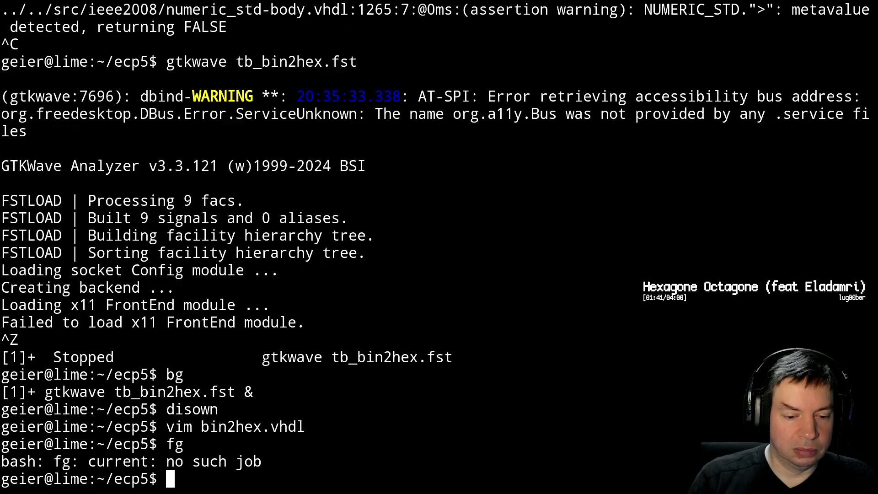
text(bg)
Open tb_bin2hex.vhdl from shell history and page down into the testbench.
key(Up)
key(Up)
key(Up)
key(Up)
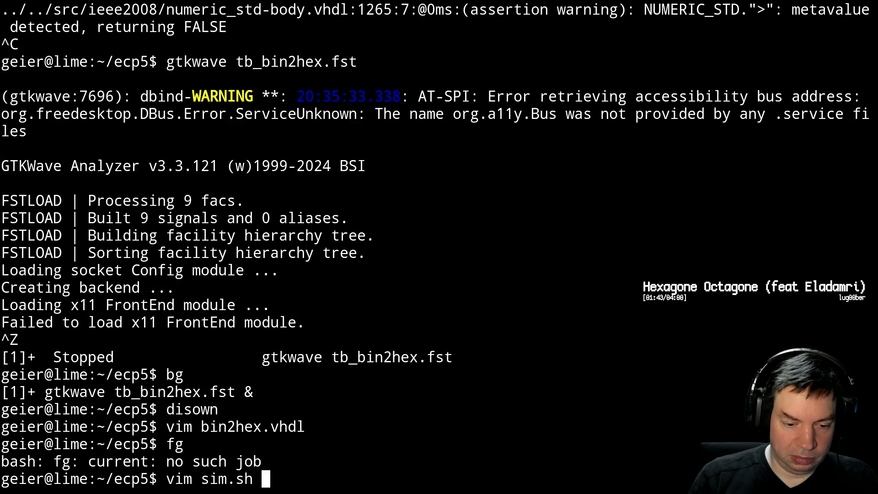
key(Up)
key(Down)
key(Return)
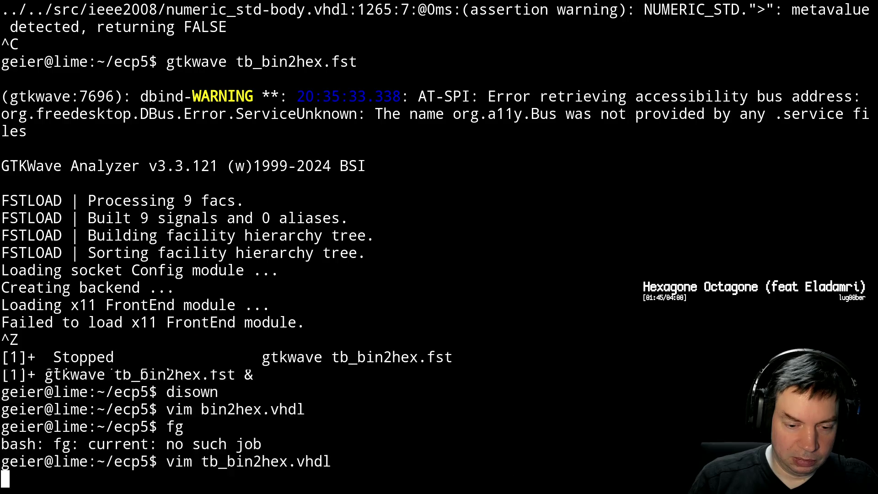
key(ctrl+f)
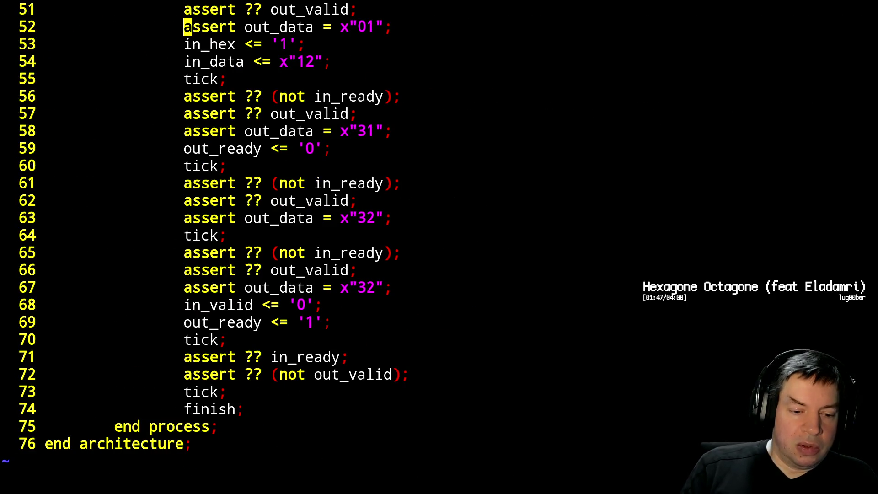
Add 'dut : entity work.bin2hex' after the test process with 'port map(' mapping reset and clk.
key(j)
key(j)
key(j)
key(j)
key(j)
key(j)
key(o)
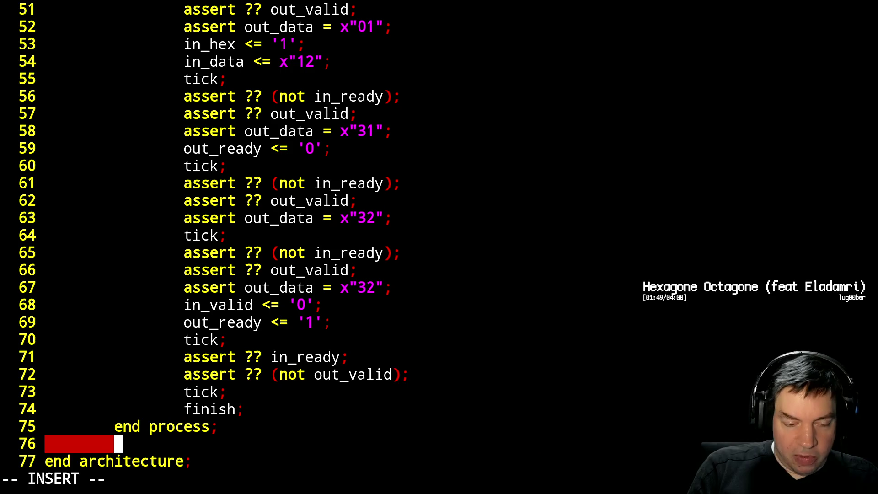
key(Return)
text(dut :)
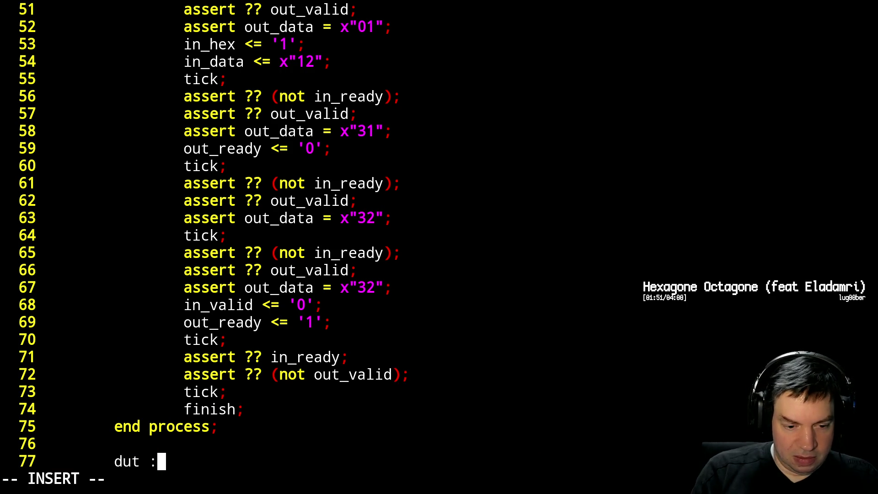
text( entity work)
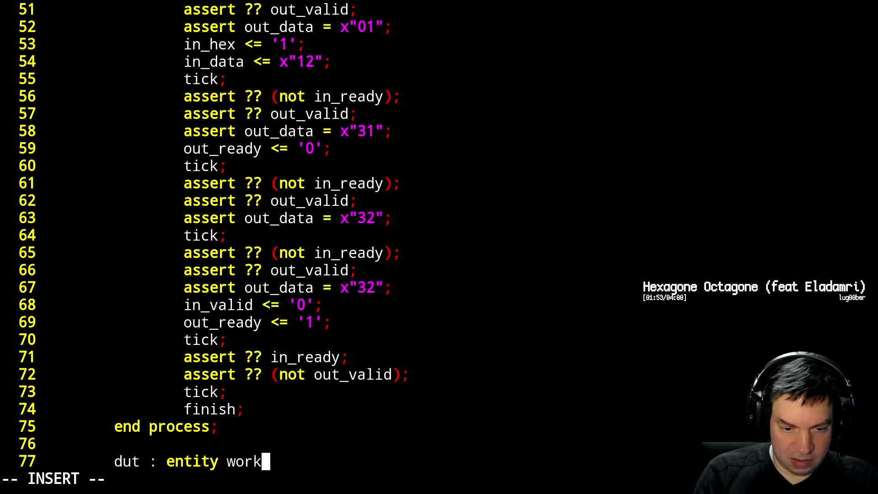
text(/)
key(BackSpace)
key(BackSpace)
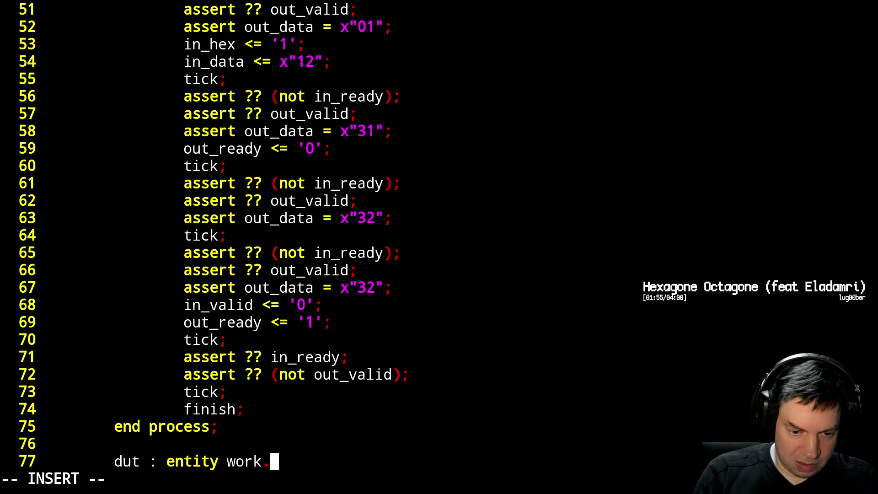
text(.bin2hex)
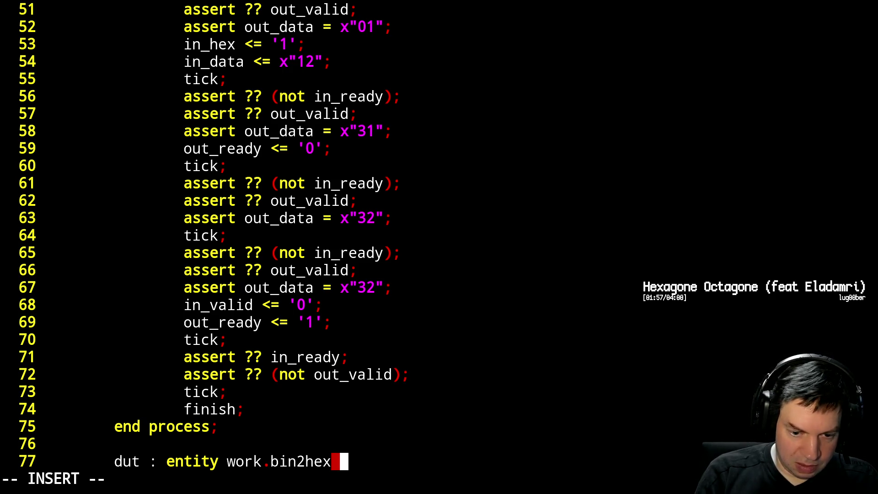
key(BackSpace)
key(Return)
text(po)
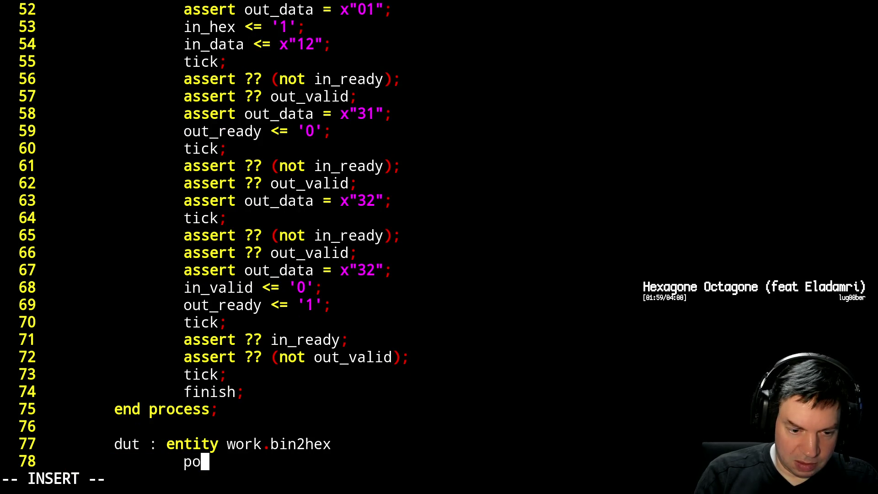
text(rt map()
key(Return)
text(re)
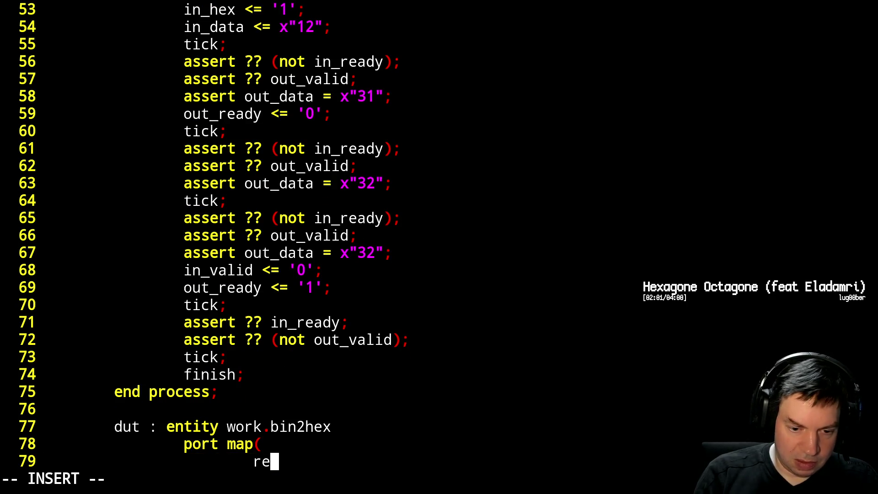
text(set => reset)
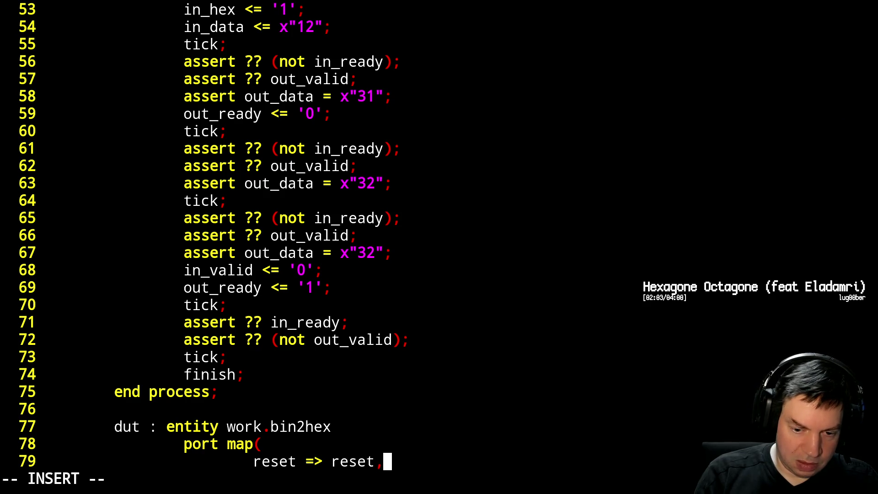
text(,)
key(Return)
text(clk =>)
text(cl)
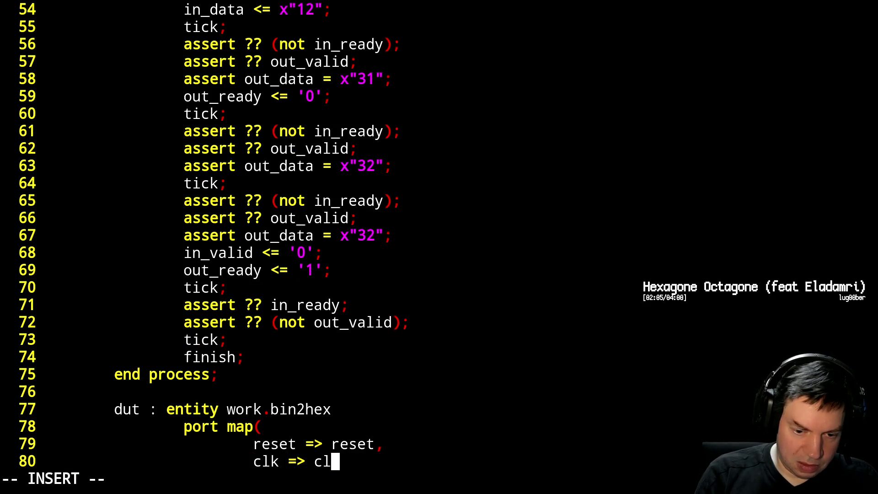
Map in_valid, in_data, in_hex, out_ready, out_valid and out_data, closing the port map with ');'.
key(Return)
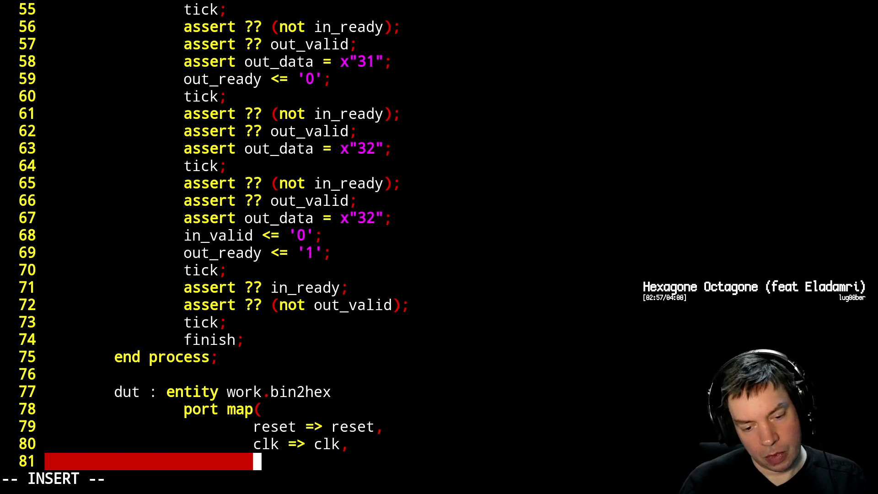
text(in_r)
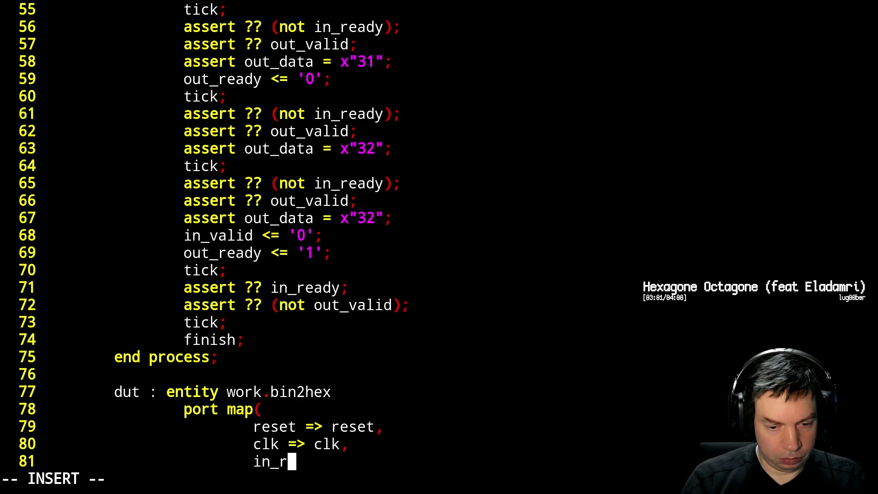
text(eady => in)
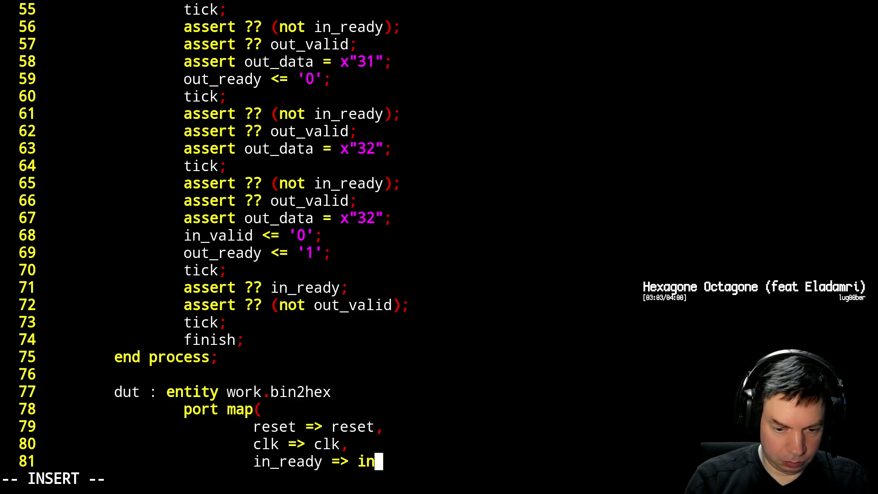
text(_ready,)
key(Return)
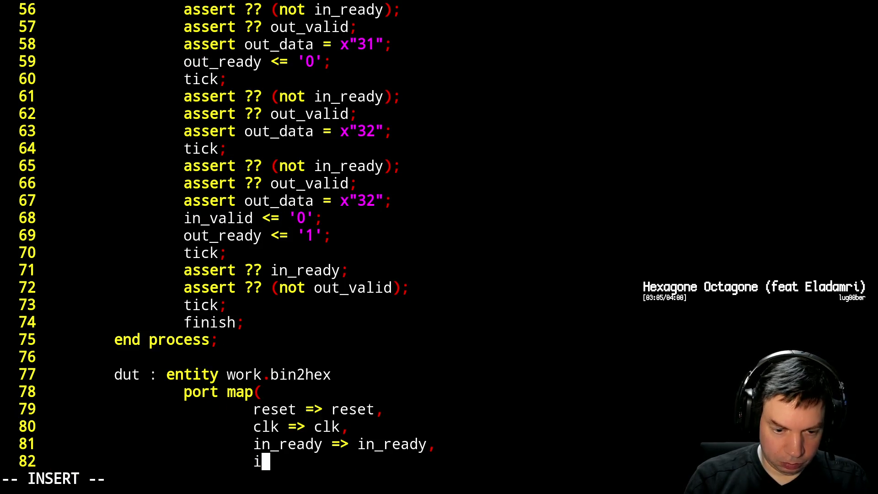
text(in_valid =>)
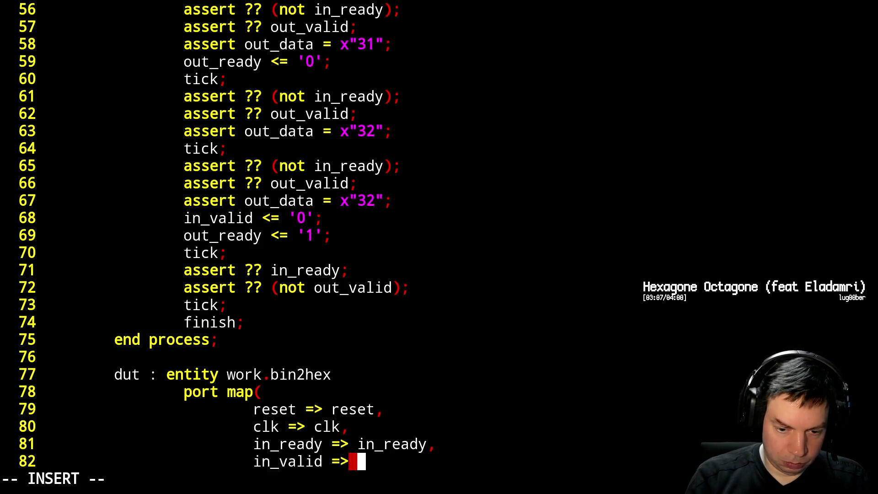
text( in_valid,)
key(Return)
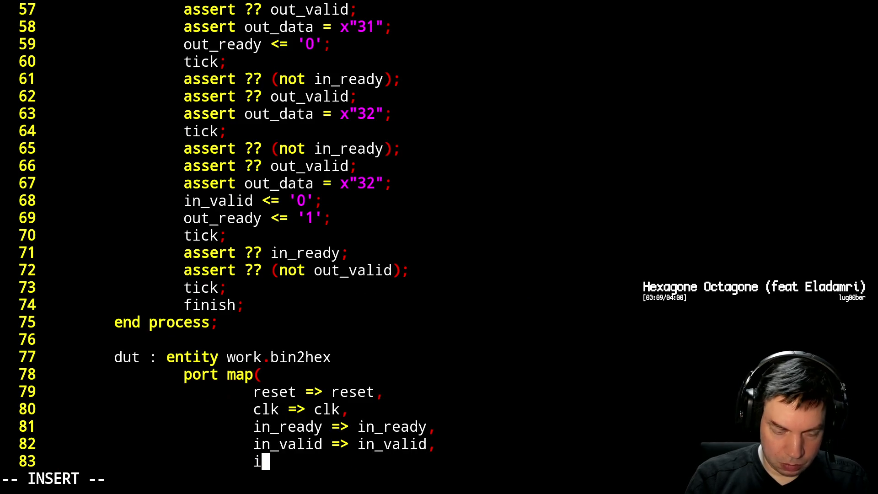
text(in_data =>)
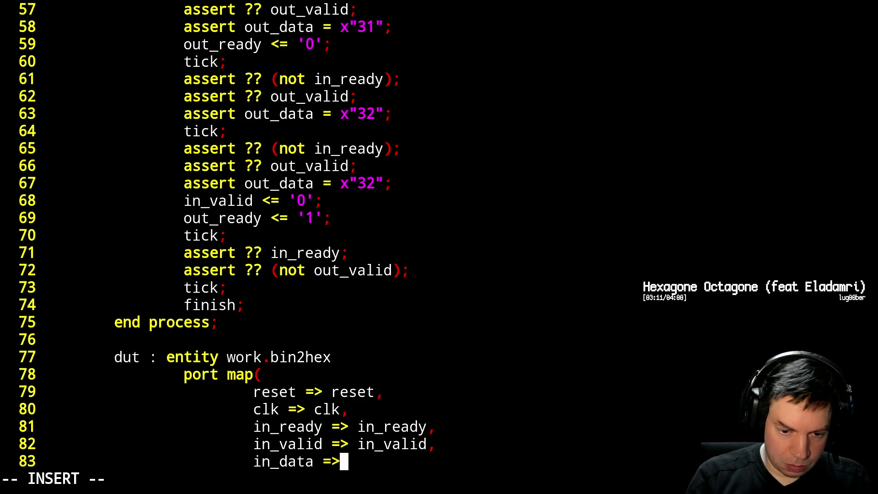
text( in_data,)
key(Return)
text(i)
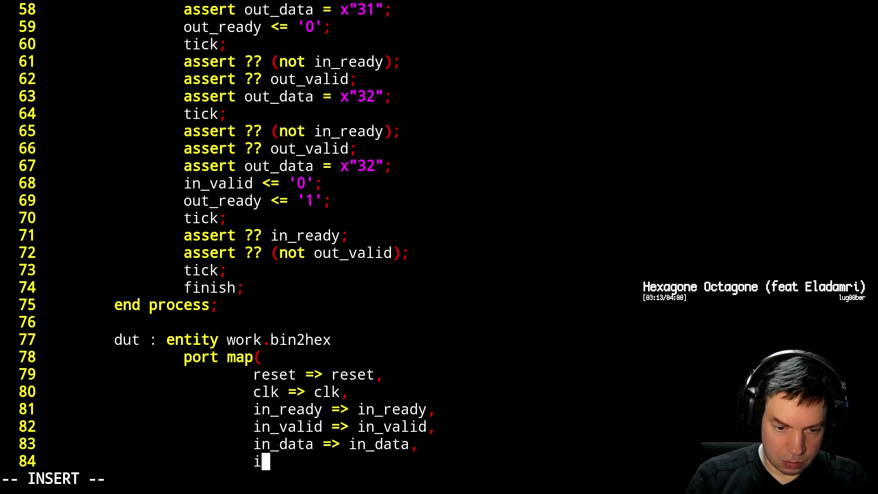
text(n_hex =)
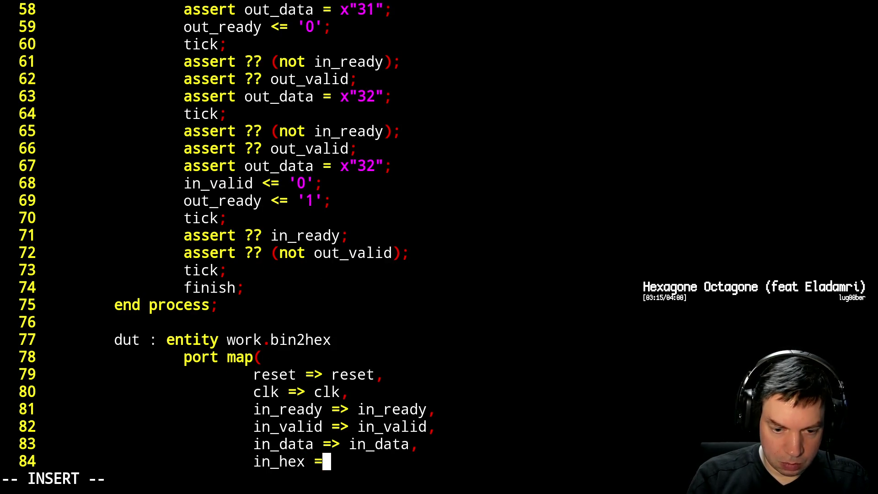
text(> in_hex,)
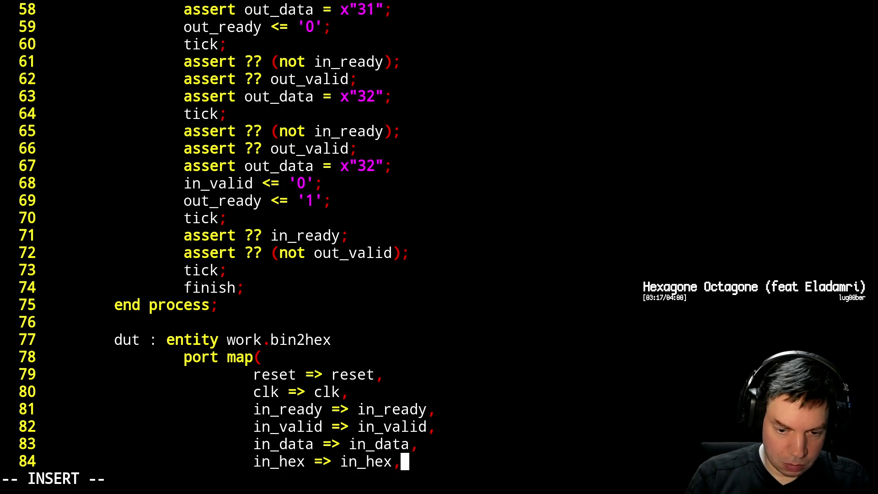
key(Return)
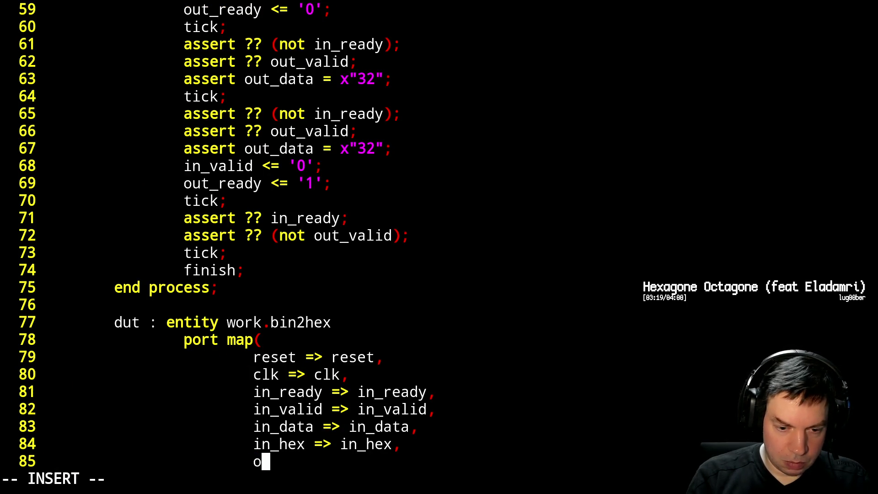
text(out_read)
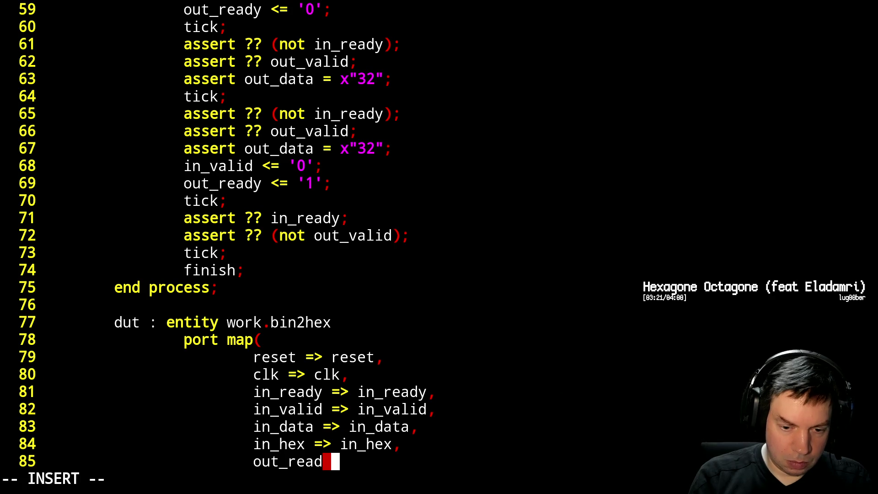
text(y => out_)
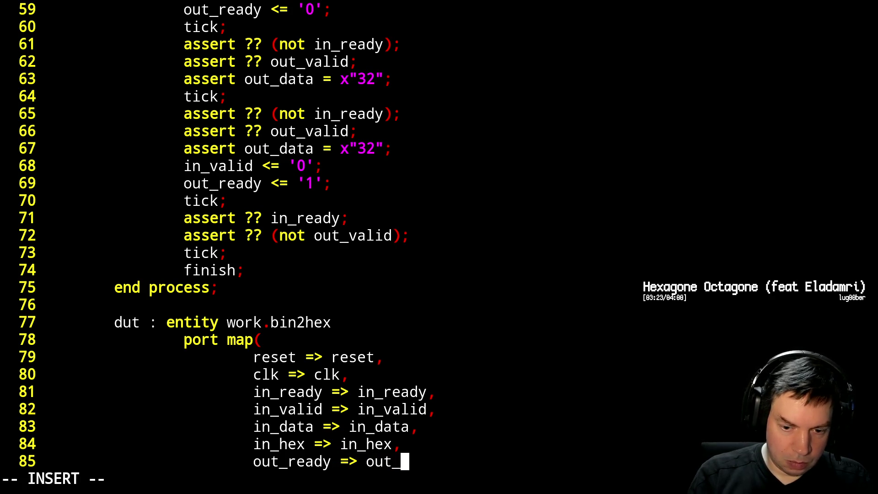
text(ready,)
key(Return)
text(out_)
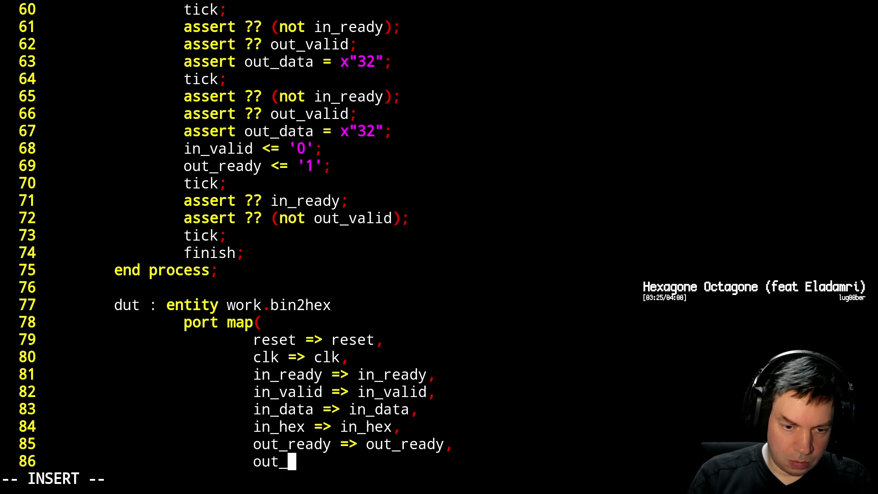
text(valid => o)
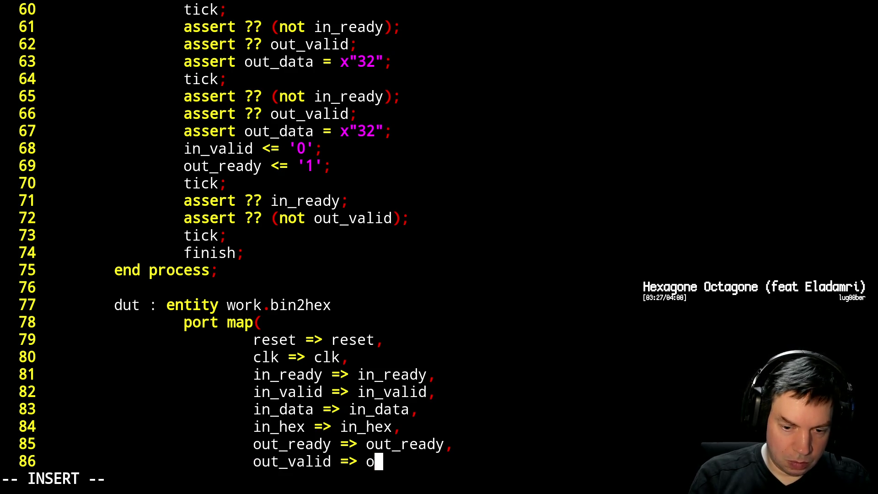
text(ut_valid,)
key(Return)
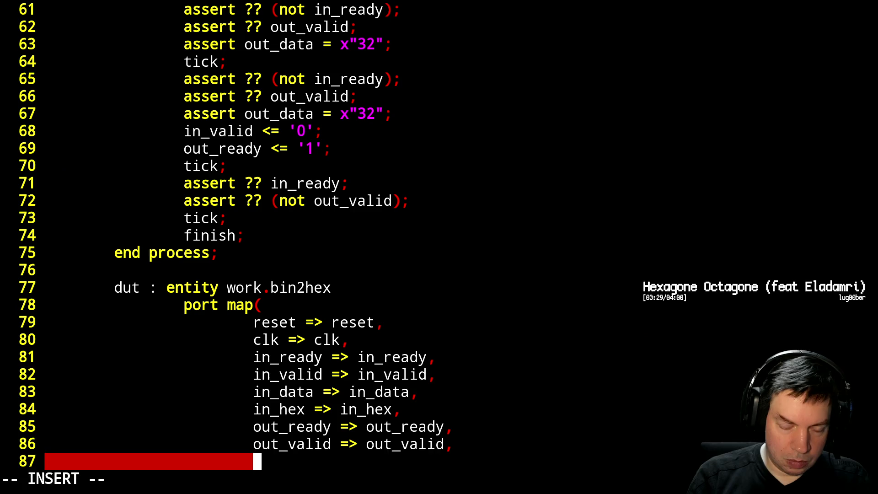
text(in)
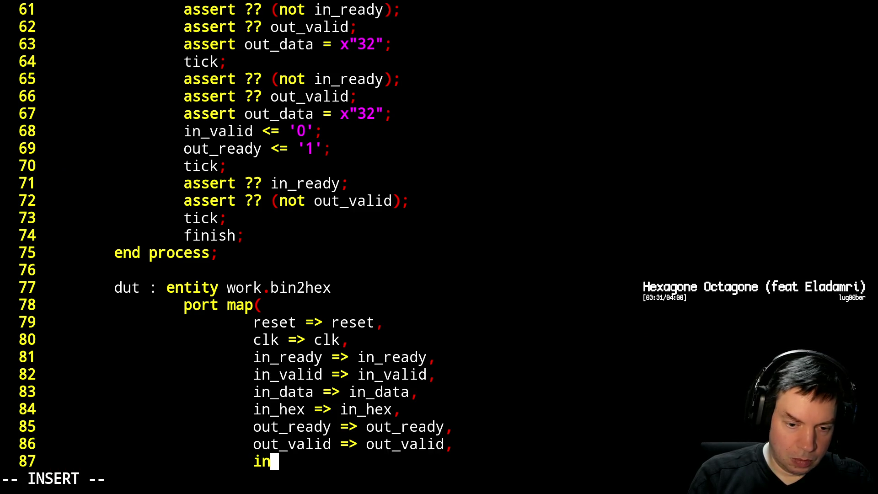
key(BackSpace)
key(BackSpace)
text(out_data )
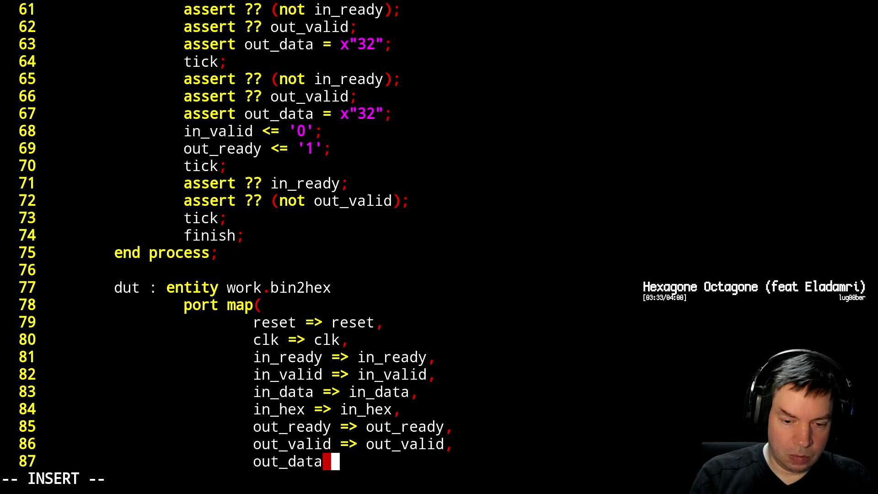
text(=> out_data)
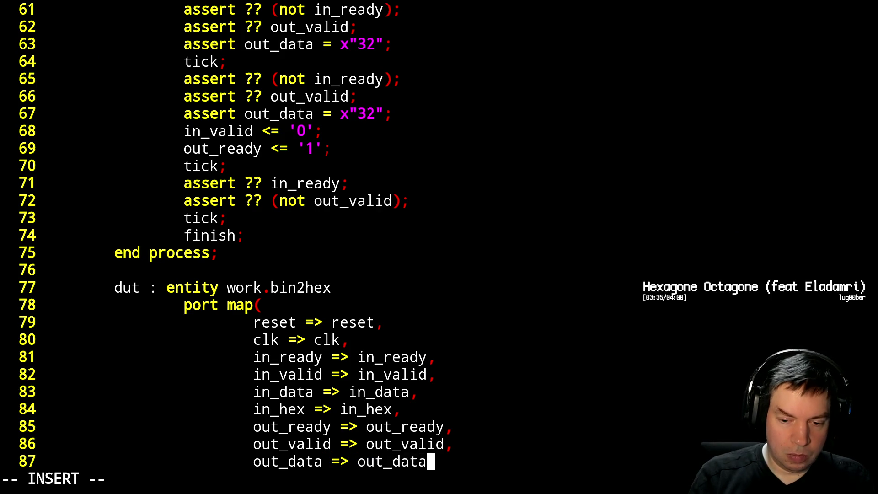
key(Return)
key(BackSpace)
text();)
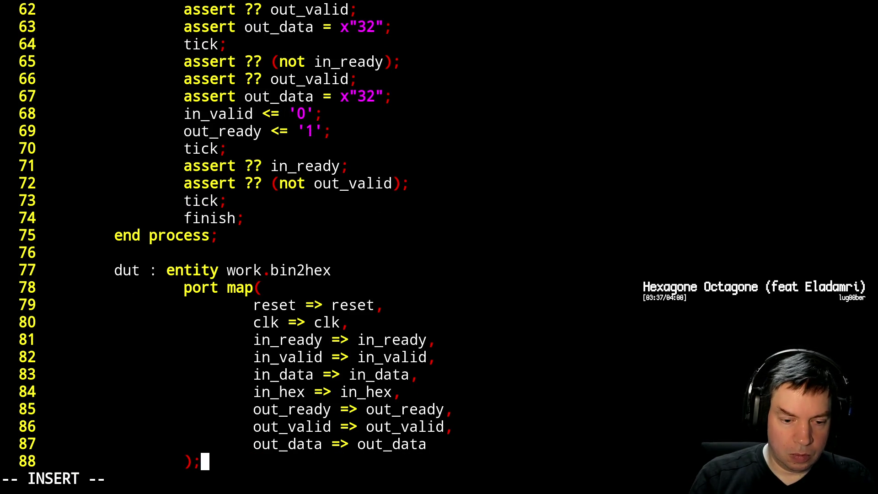
Save and quit the testbench, rerun ./sim.sh from history and switch to GTKWave.
key(Escape)
text(:wq)
key(Return)
key(Up)
key(Up)
key(Up)
key(Up)
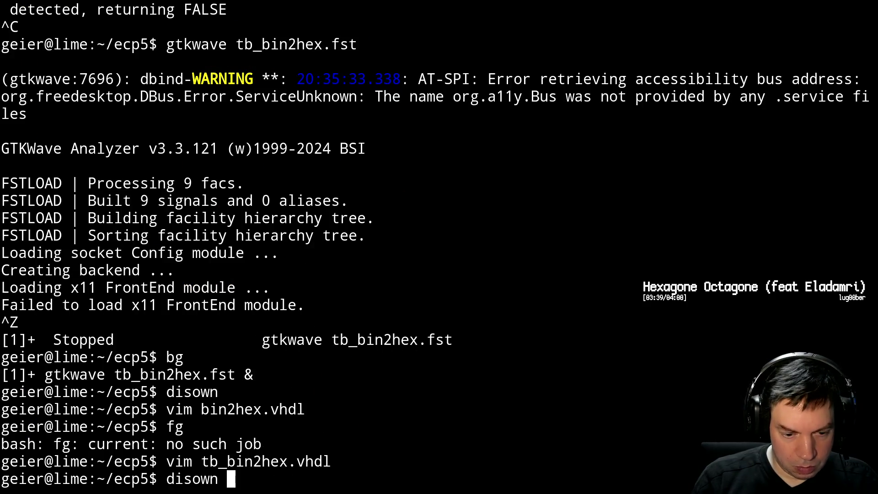
key(Up)
key(Up)
key(Up)
key(Return)
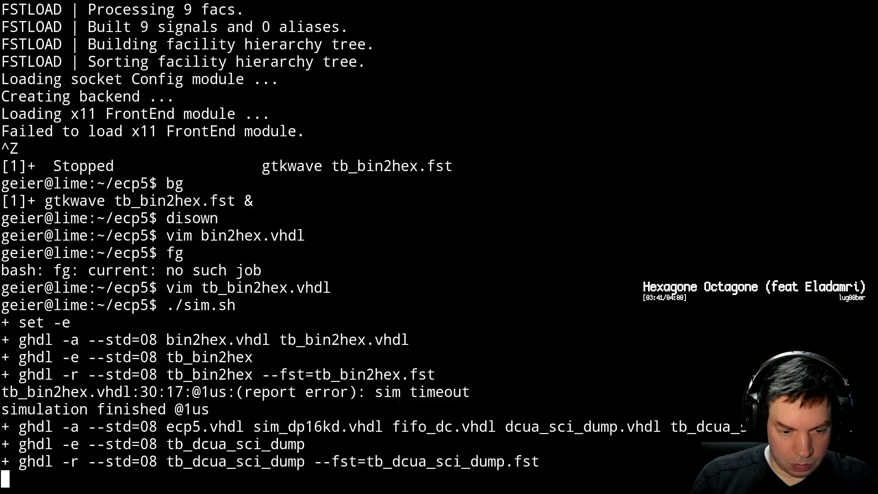
key(alt+Tab)
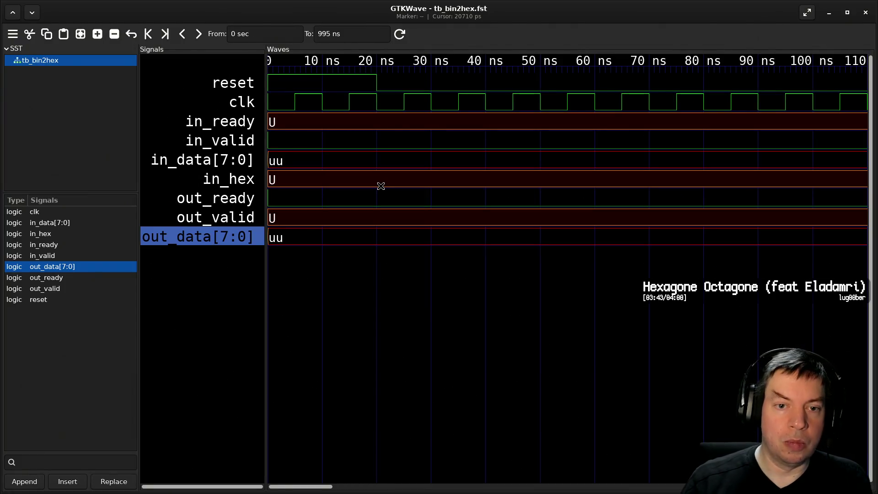
Reload the tb_bin2hex waveforms, return to the terminal and interrupt the running script.
key(ctrl+shift+r)
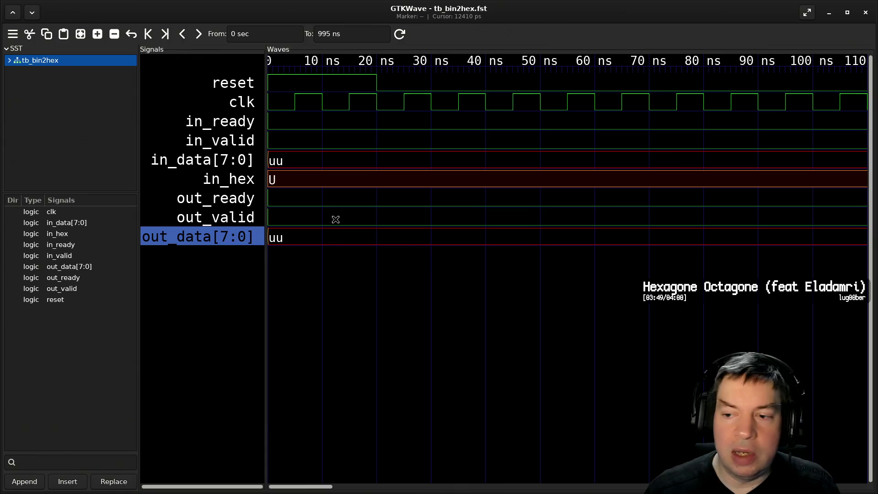
ctrl+scroll(336, 218, down, 1)
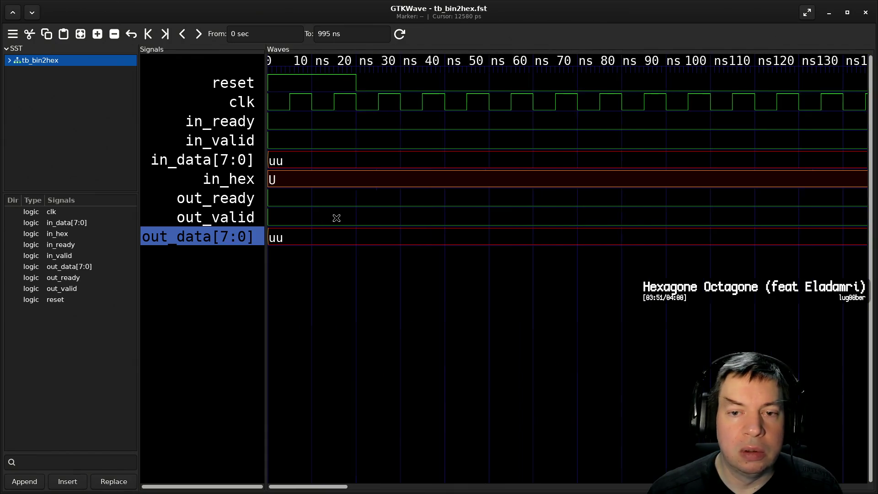
ctrl+scroll(336, 219, down, 1)
ctrl+scroll(336, 218, down, 2)
ctrl+scroll(337, 217, down, 2)
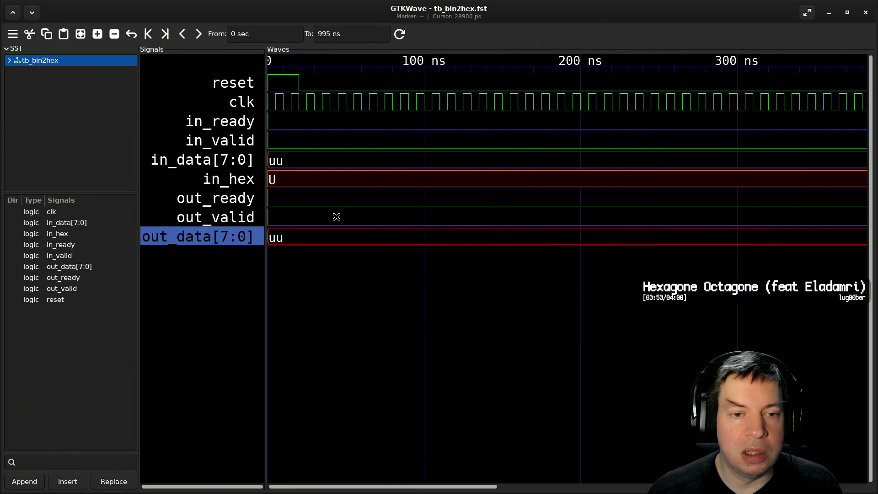
ctrl+scroll(337, 219, down, 1)
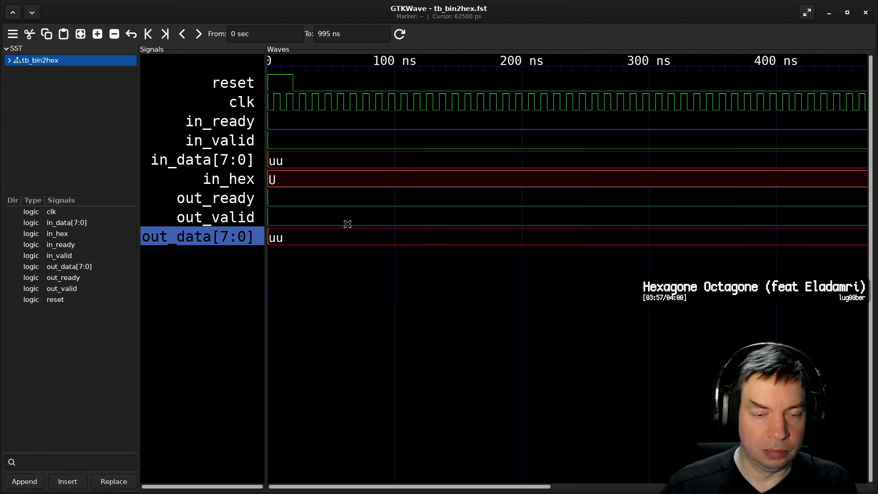
key(alt+Tab)
key(alt+Tab)
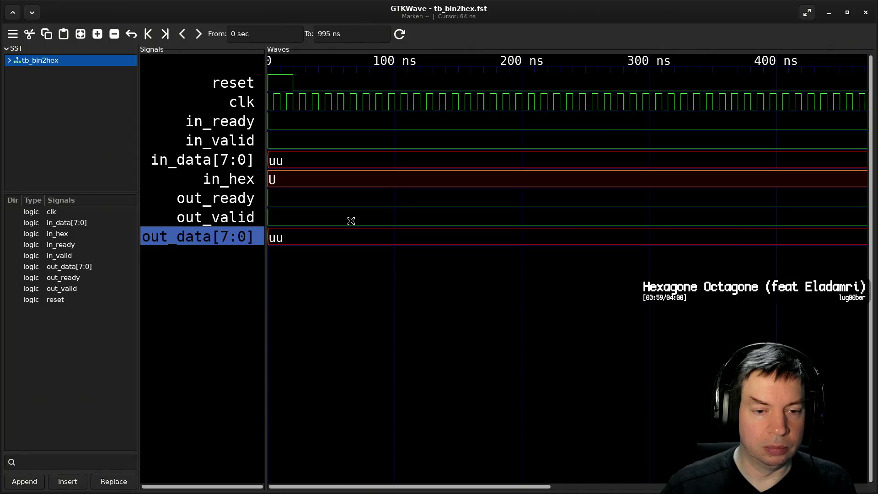
key(alt+Tab)
key(ctrl+c)
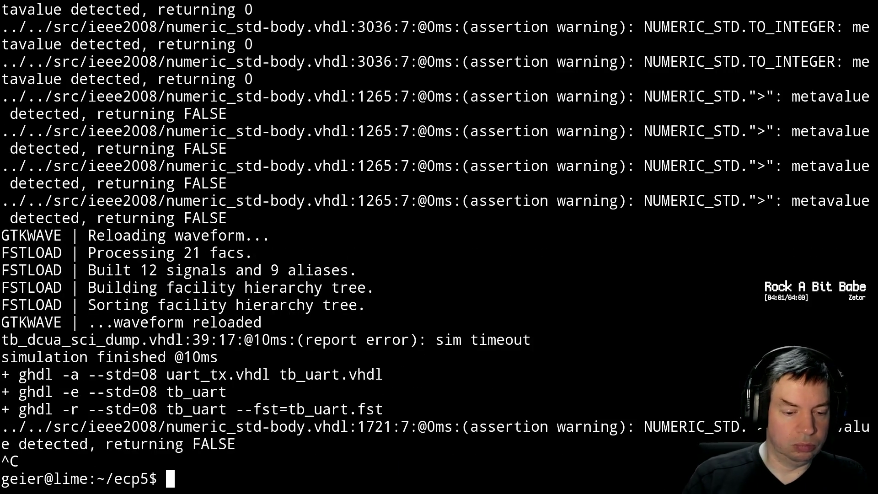
text(fg)
Reopen tb_bin2hex.vhdl in Vim from shell history.
key(Return)
key(Up)
key(Up)
key(Down)
key(Return)
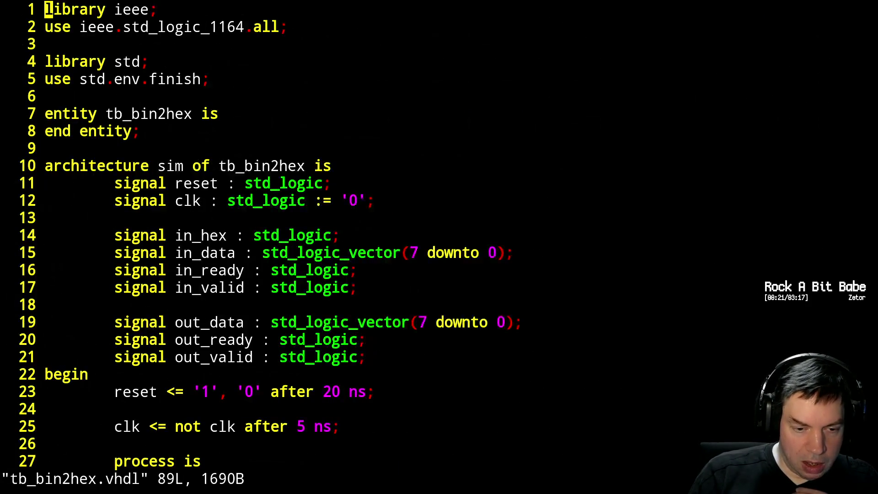
Add an out_ready <= '1' line after reset in the stimulus, save, then delete it again.
key(ctrl+f)
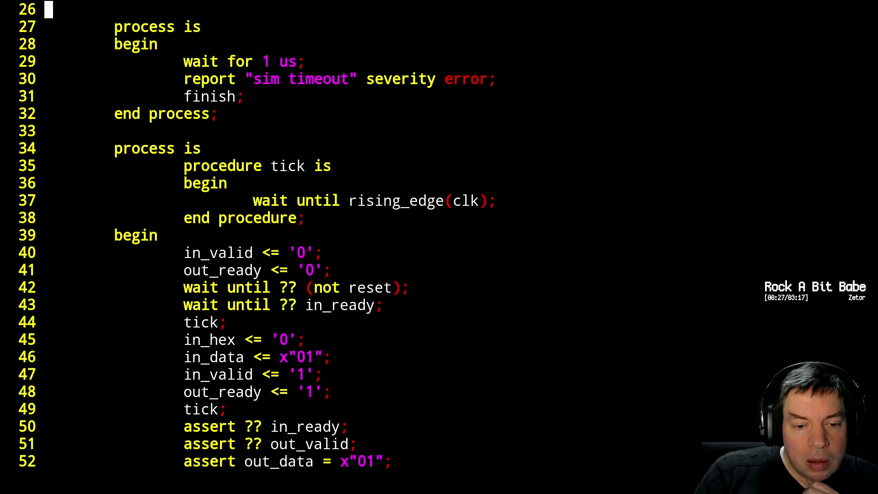
key(j)
key(j)
key(j)
key(j)
key(j)
key(j)
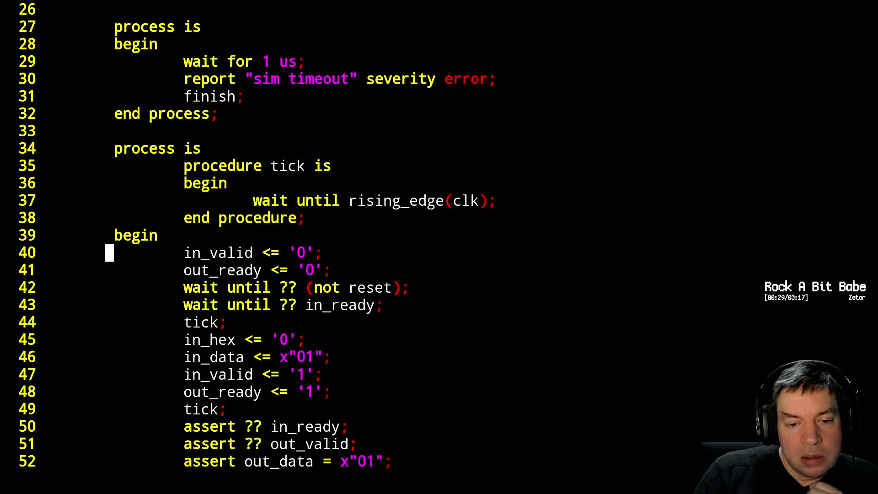
key(j)
key(j)
text(o)
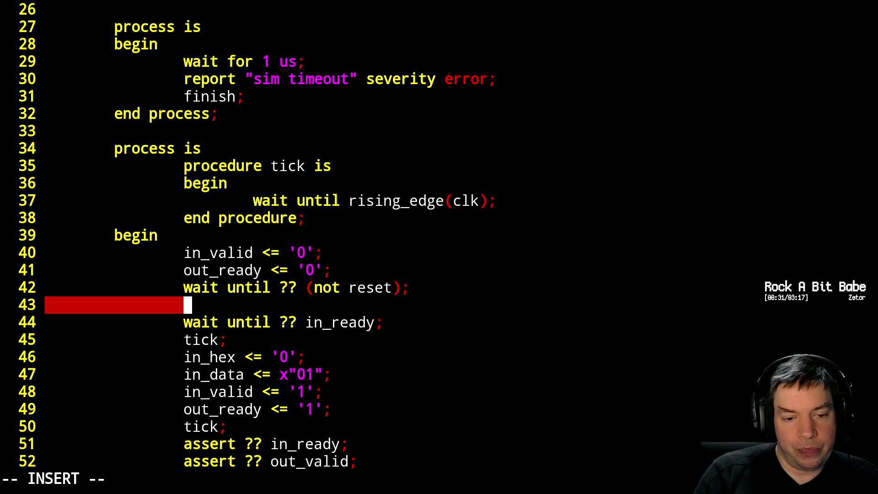
text(out_ready)
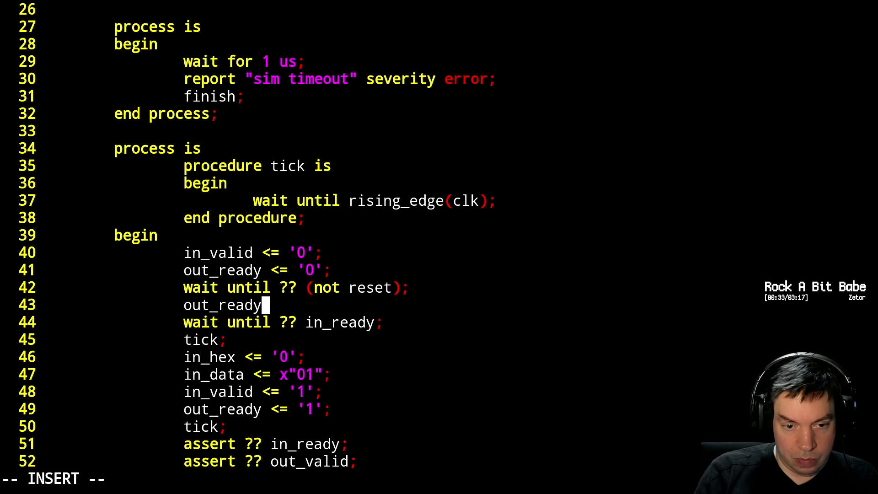
text( <= '1')
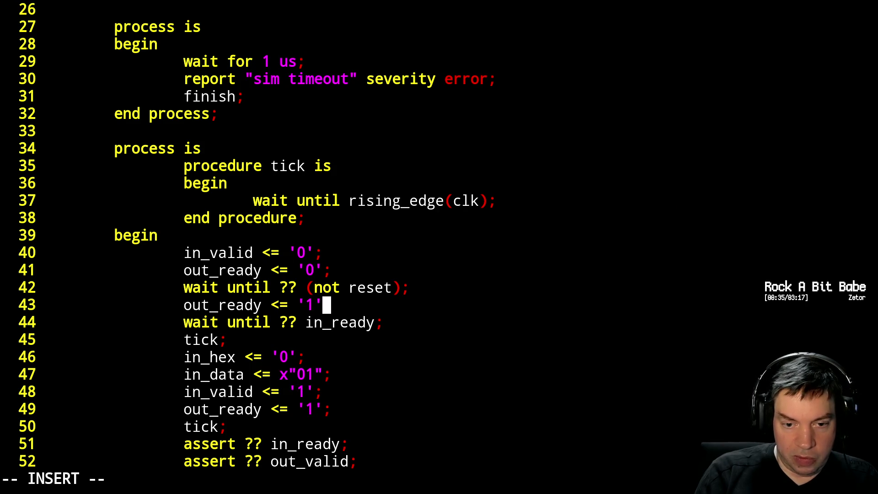
text(;)
key(Escape)
text(:w)
key(Return)
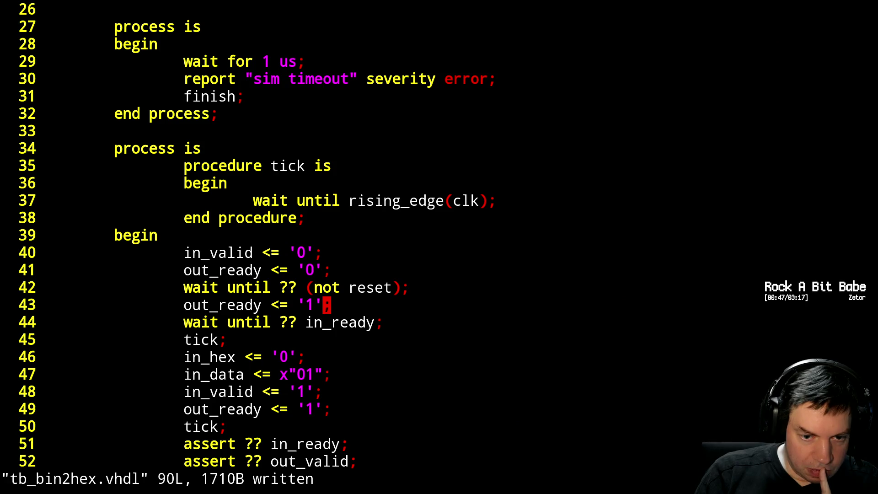
key(d)
key(d)
text(:x)
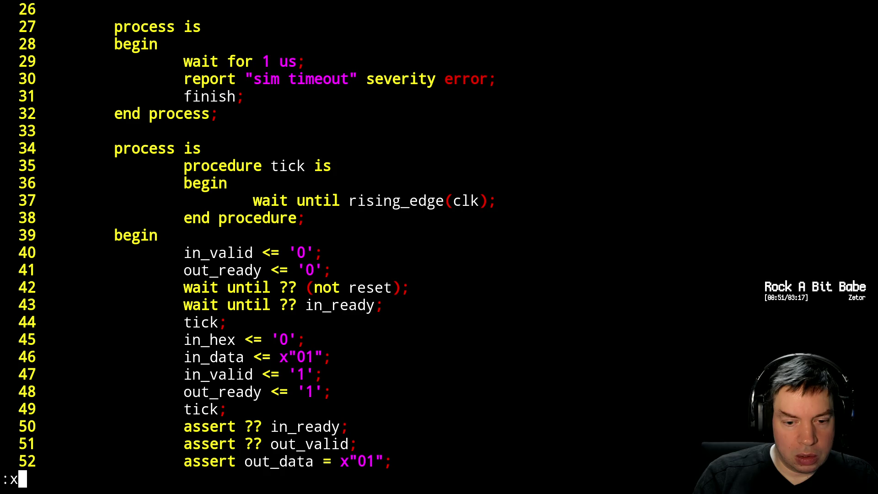
Save and close the testbench, then open bin2hex.vhdl at its output assignments.
key(Return)
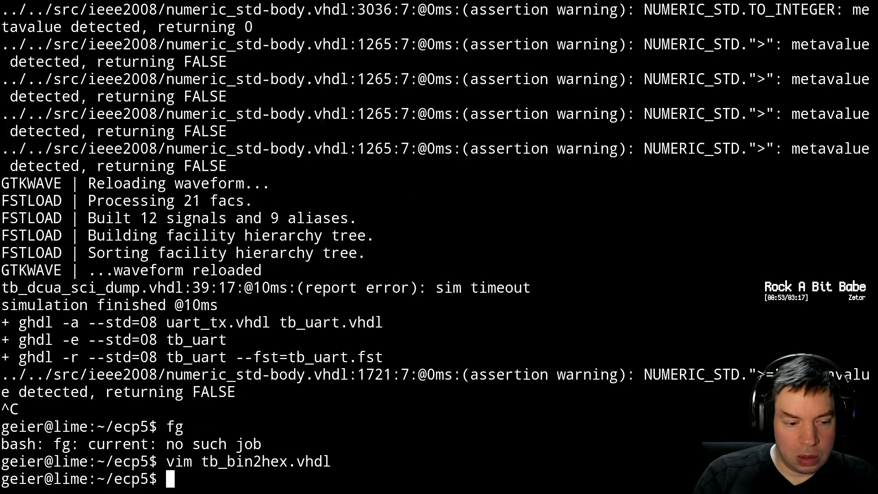
text(vim bin2hex.vhdl)
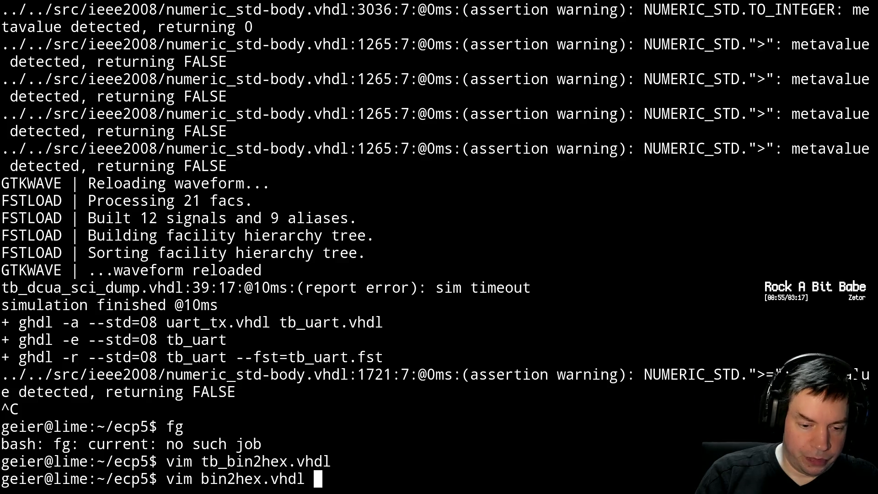
key(Return)
key(ctrl+f)
key(ctrl+f)
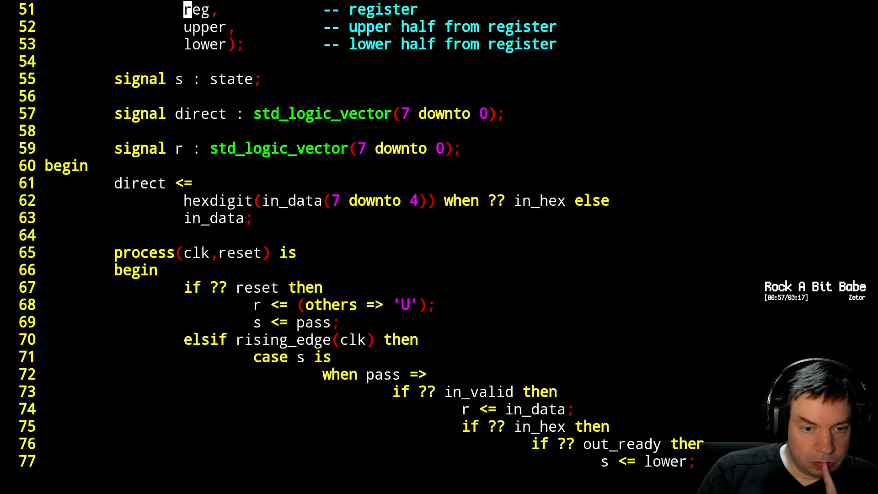
key(ctrl+f)
key(ctrl+f)
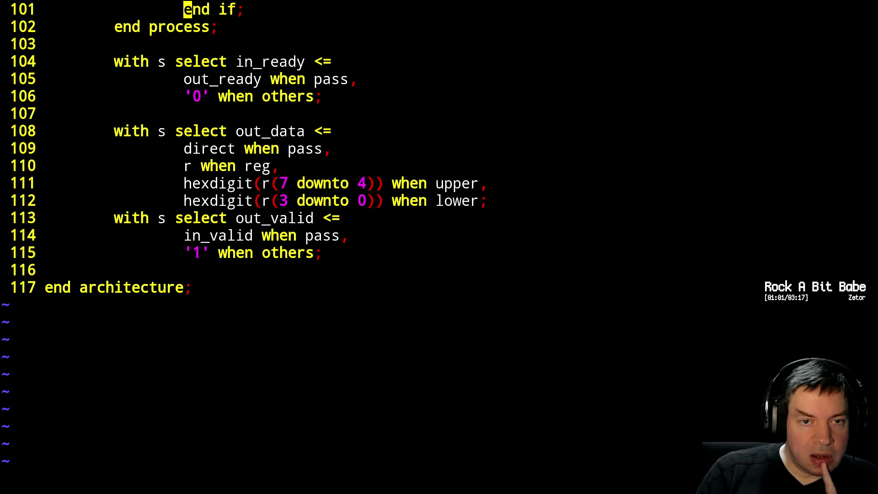
Change the pass-state line to set in_ready to '1' instead of out_ready, save and exit.
key(j)
key(j)
key(j)
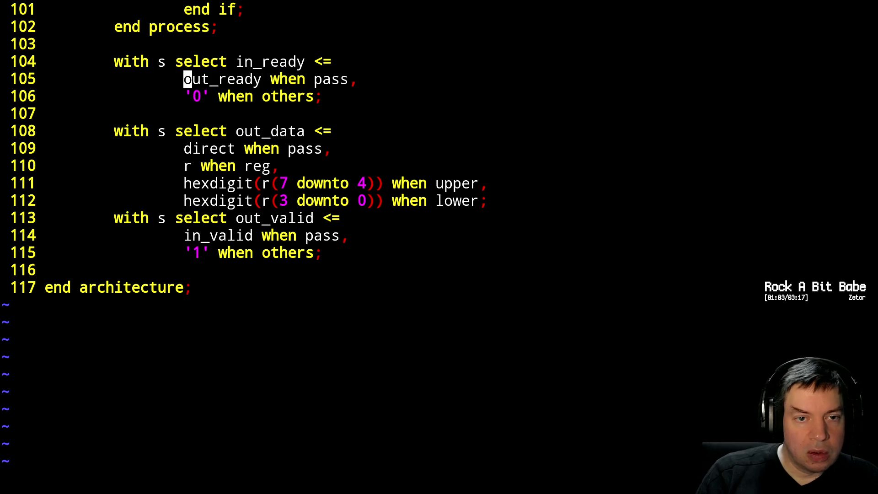
text(cw)
text(')
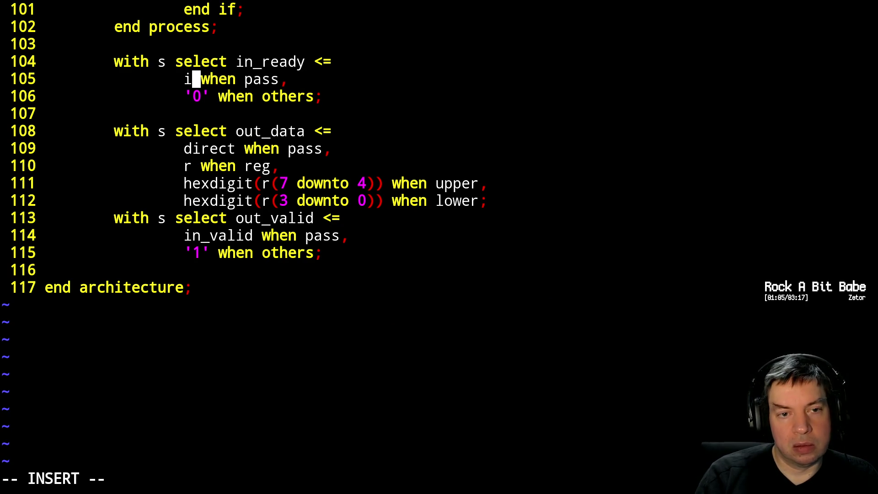
key(BackSpace)
text('1')
key(Escape)
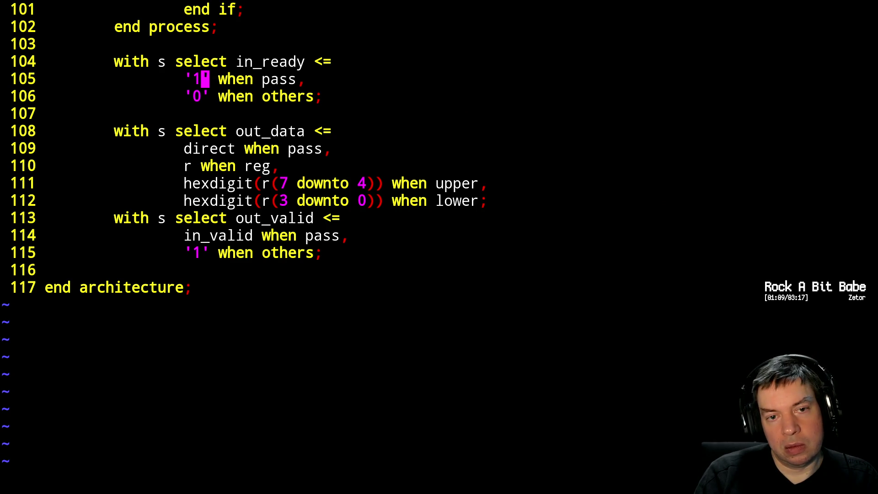
text(:x)
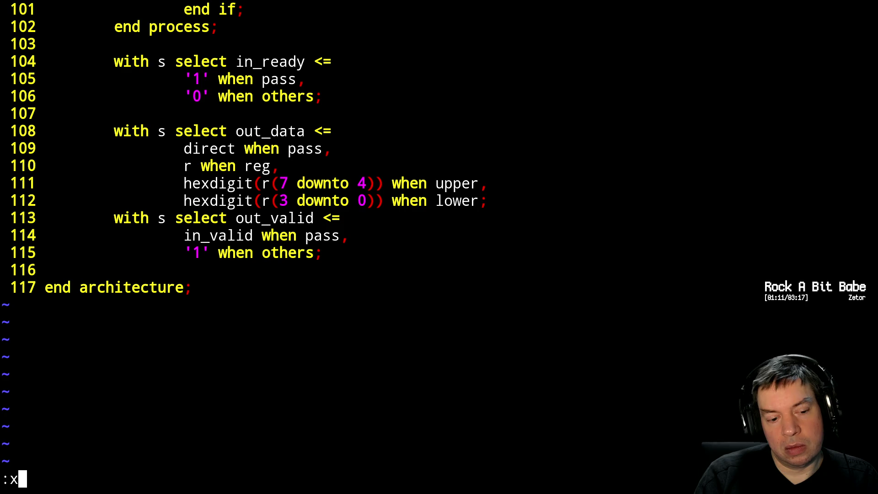
key(Return)
Rerun ./sim.sh from shell history.
key(Up)
key(Up)
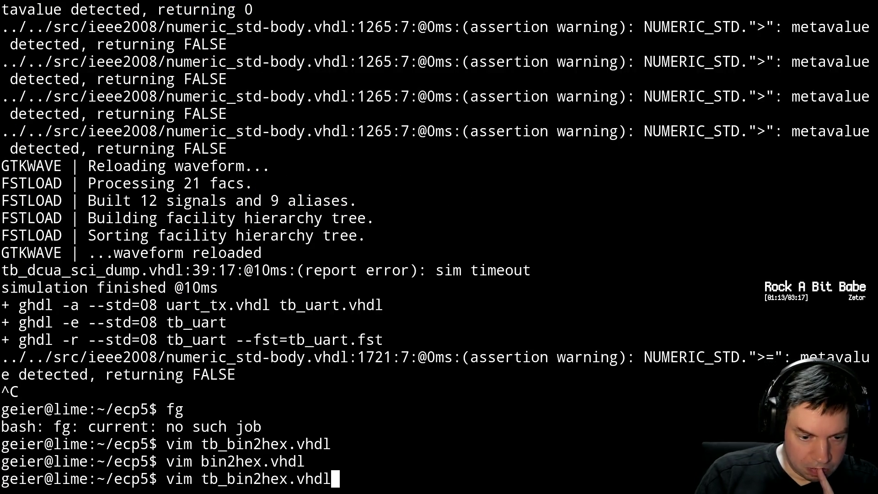
key(Up)
key(Up)
key(Return)
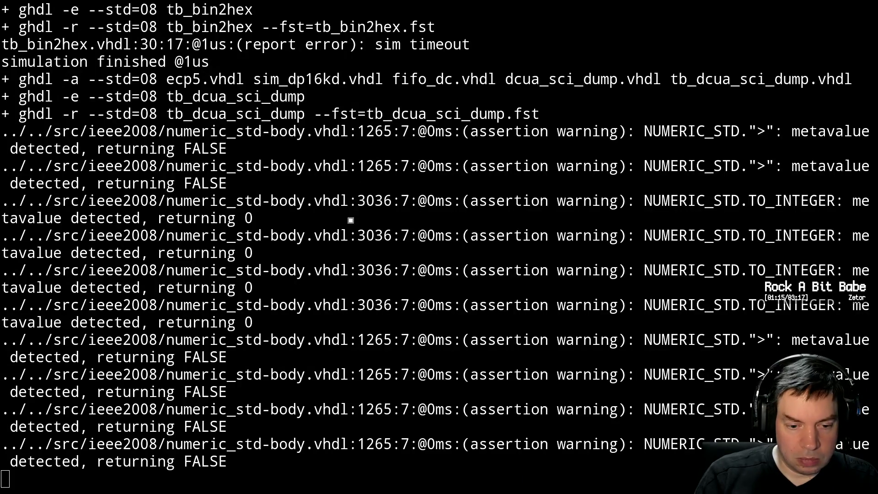
Reload the tb_bin2hex waveform in GTKWave and return to the terminal.
key(alt+Tab)
key(ctrl+shift+r)
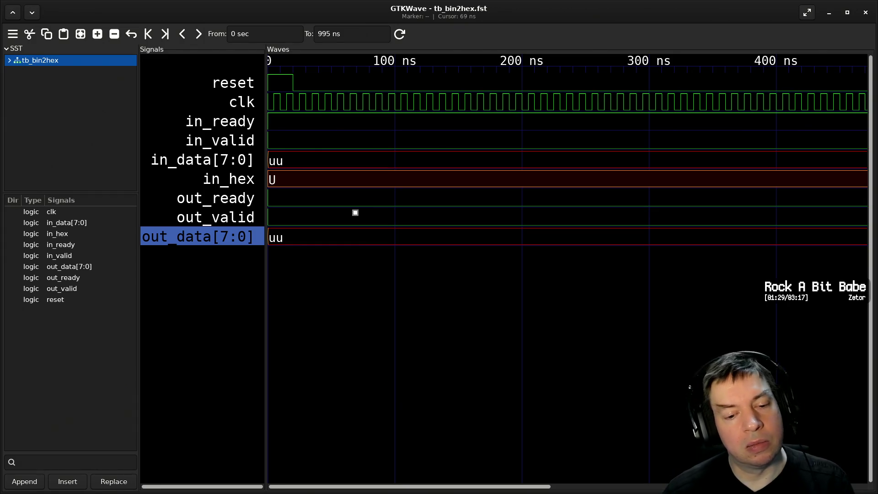
key(alt+Tab)
Suspend and background the simulation, then open tb_bin2hex.vhdl in Vim with a clean redraw.
key(Return)
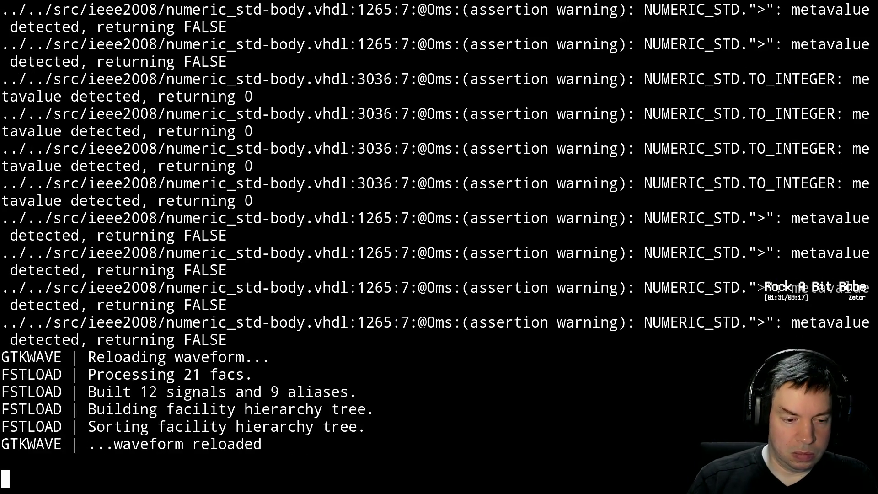
key(ctrl+z)
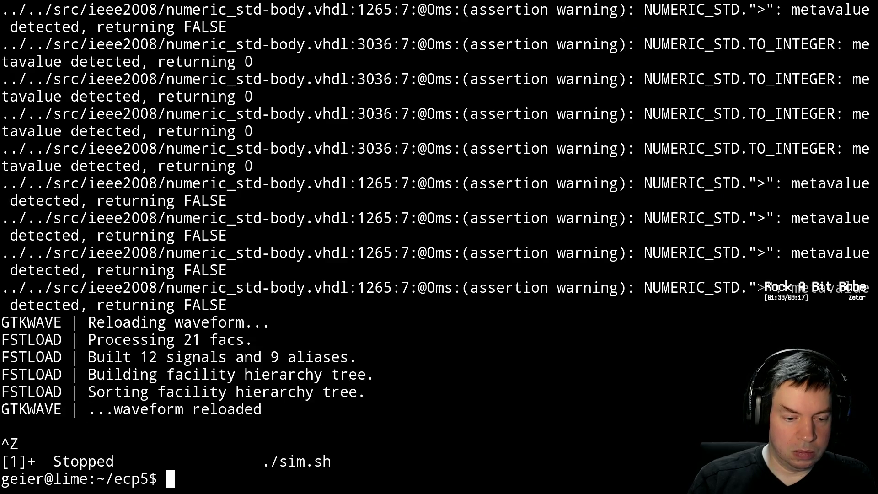
text(bg)
key(Return)
text(./sim.sh)
key(Return)
text(vim bin2hex.vhdl)
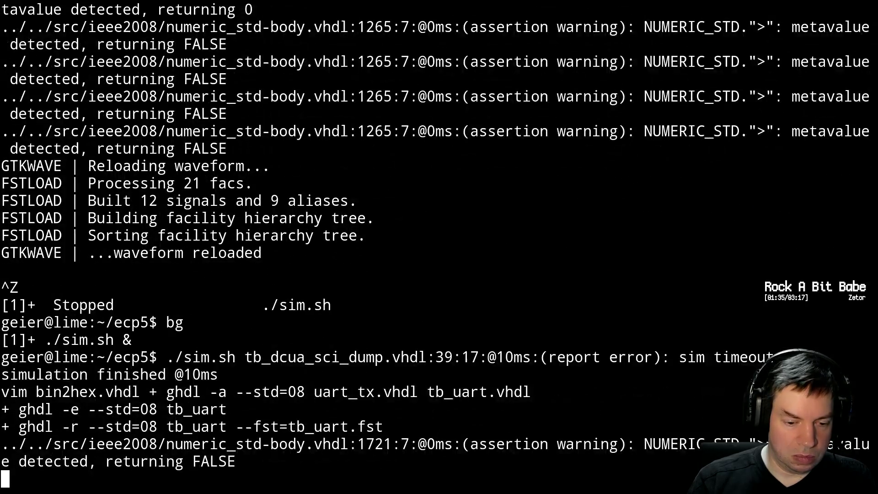
text(tb_bin2hex.vhdl)
key(Return)
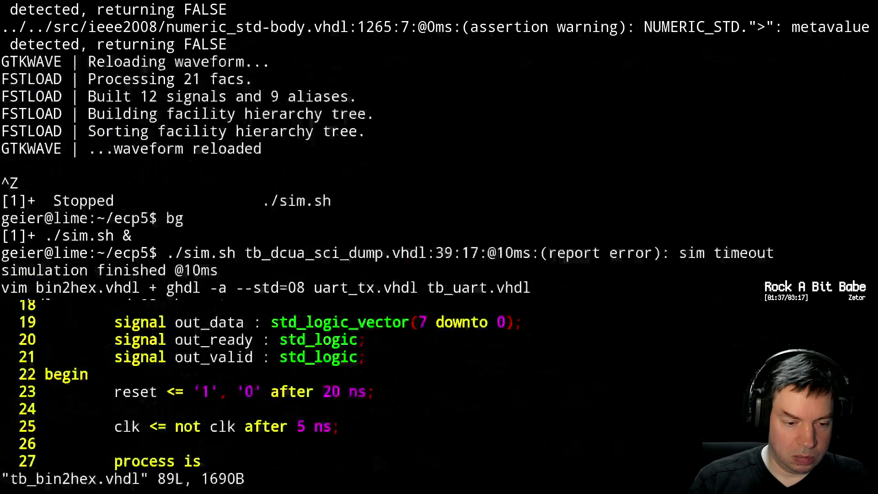
key(ctrl+l)
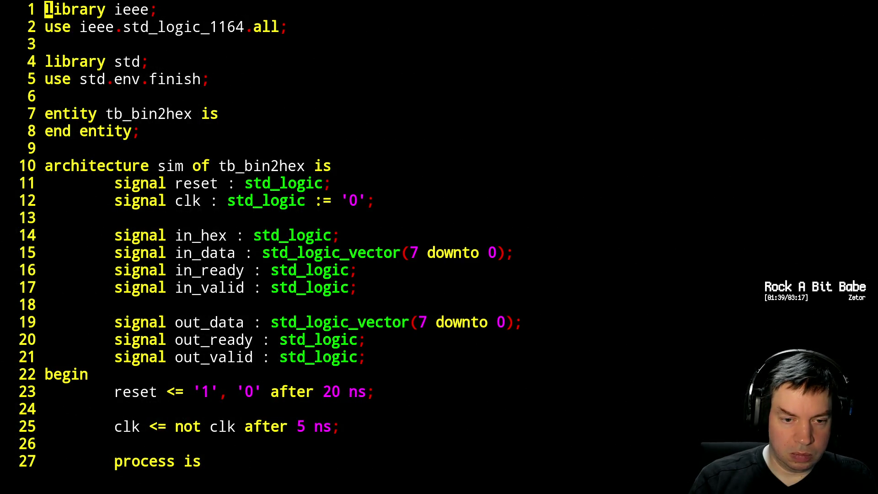
Navigate through the test process to the reset wait line.
key(ctrl+f)
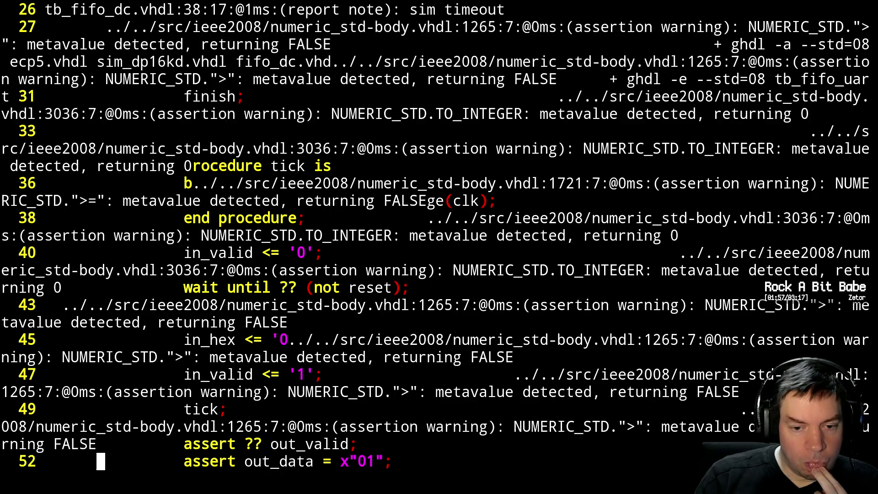
key(ctrl+l)
key(Down)
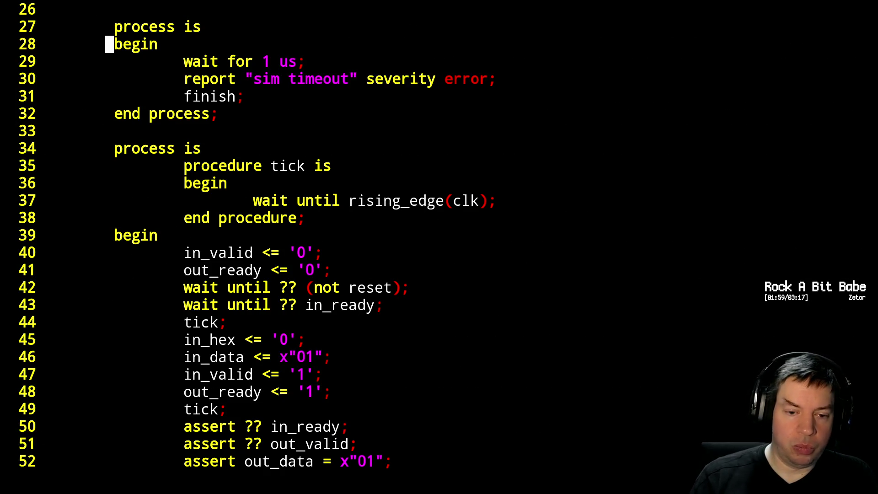
key(Down)
key(Down)
key(Down)
key(Down)
key(Down)
key(Down)
key(ctrl+l)
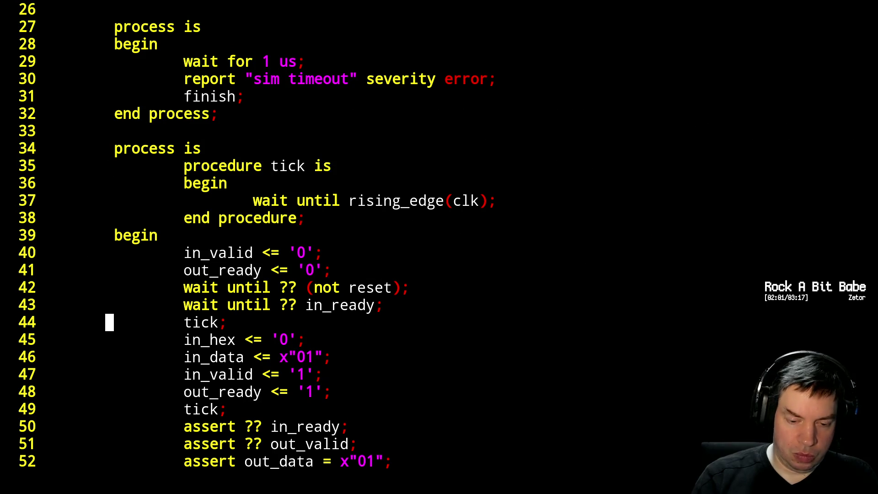
key(Up)
key(Right)
key(Right)
key(Right)
key(Right)
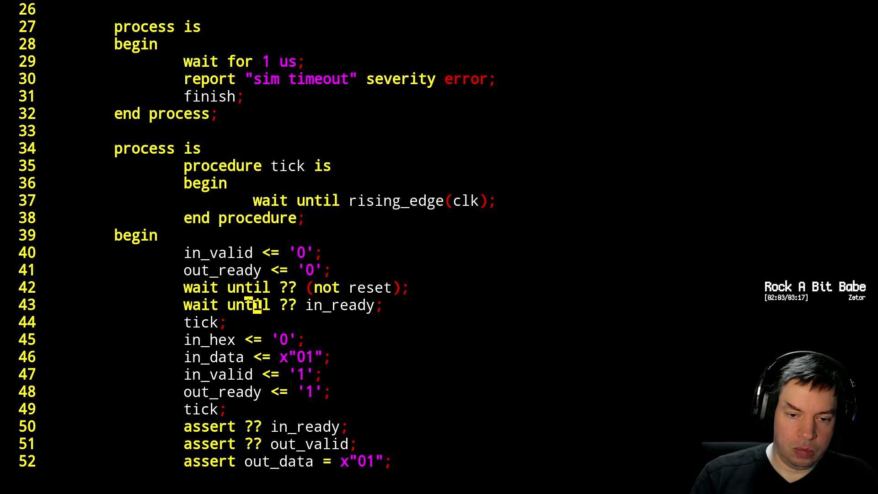
key(Right)
key(Right)
key(Right)
key(Up)
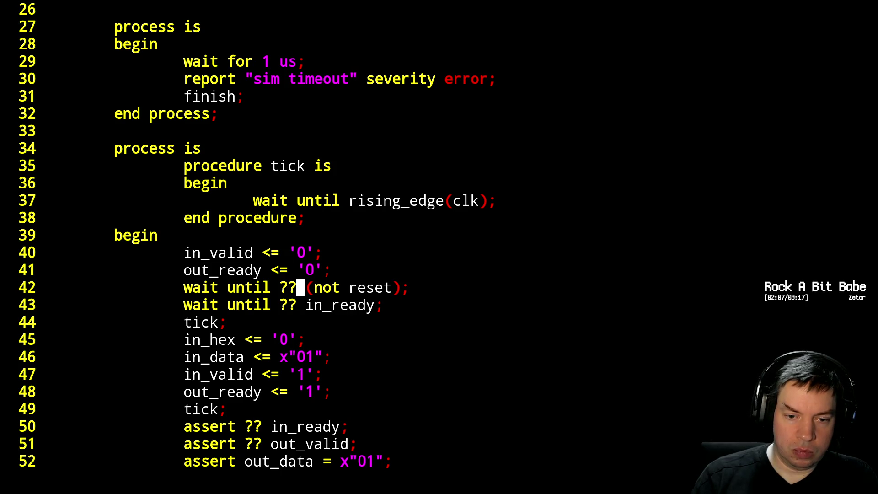
Make the wait condition 'in_ready and not reset', delete the separate in_ready wait, save and quit.
key(a)
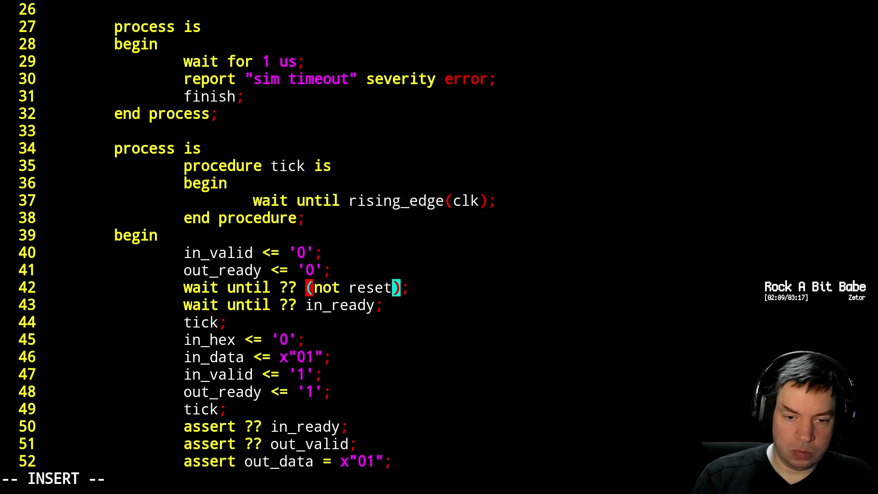
key(Right)
text(i)
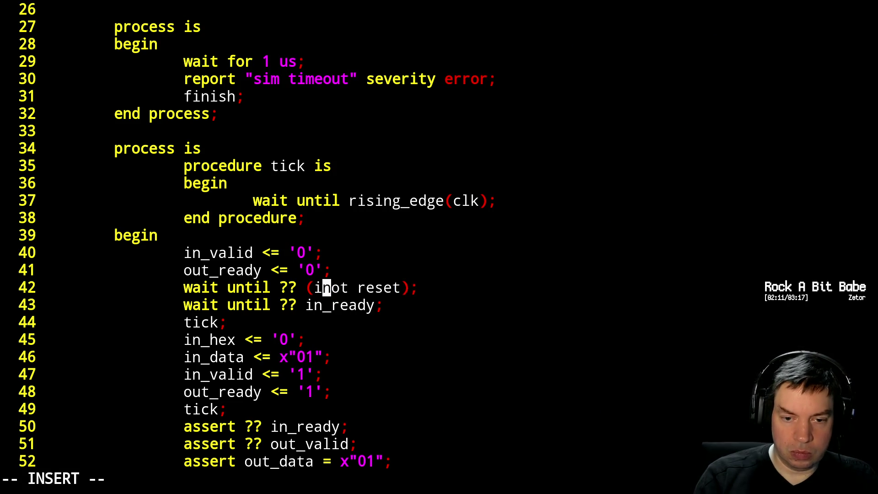
text(n_ready and n)
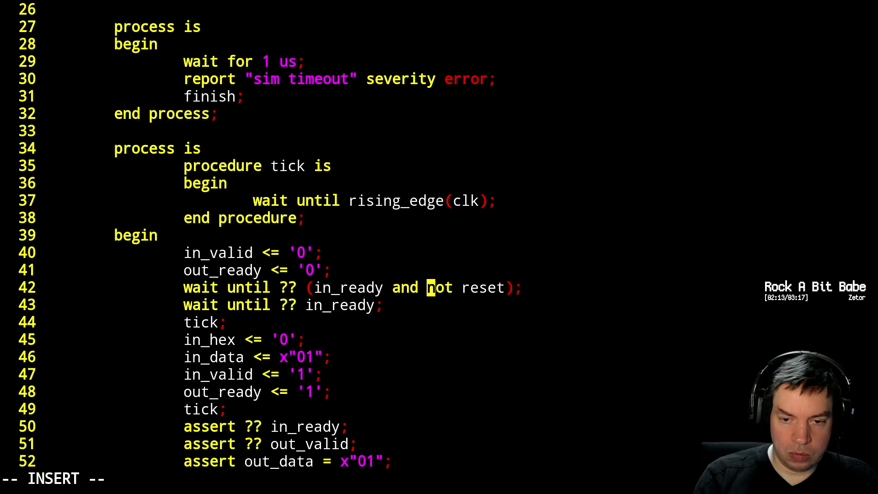
key(Escape)
key(j)
key(d)
key(d)
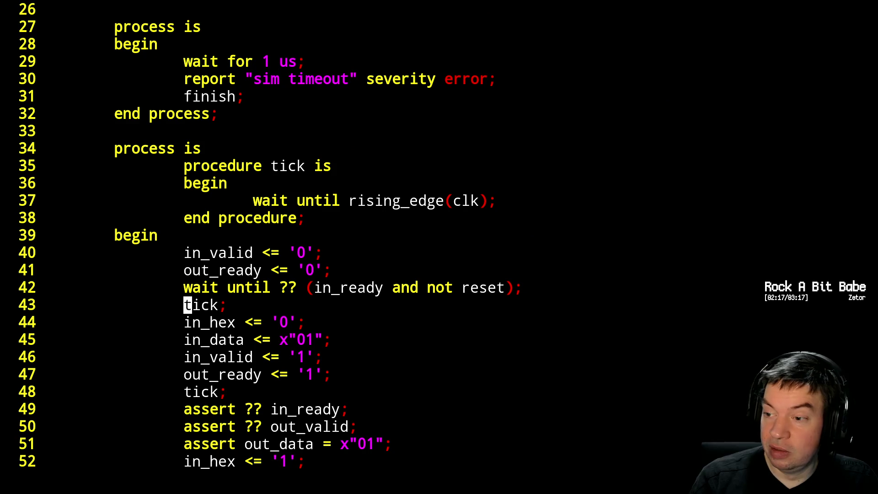
text(:wq)
key(Return)
text(bg)
Rerun ./sim.sh and place a marker at 35 ns on the reloaded tb_bin2hex waveform.
key(Up)
key(Up)
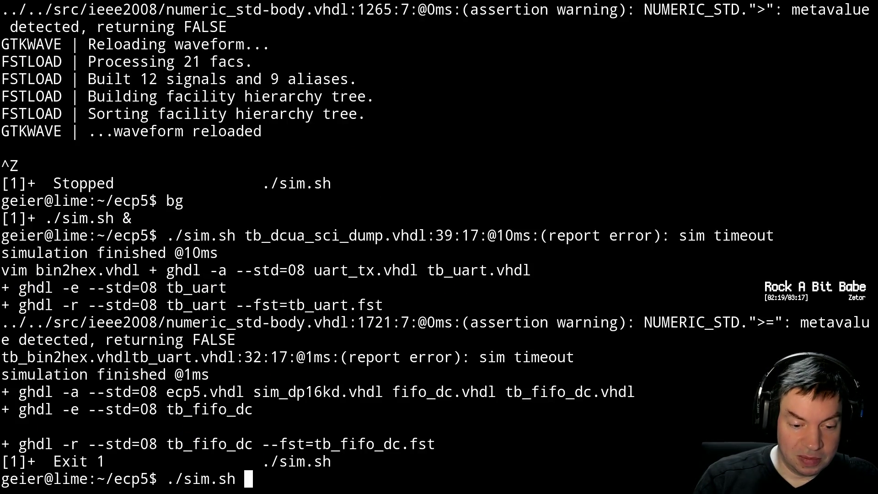
key(Return)
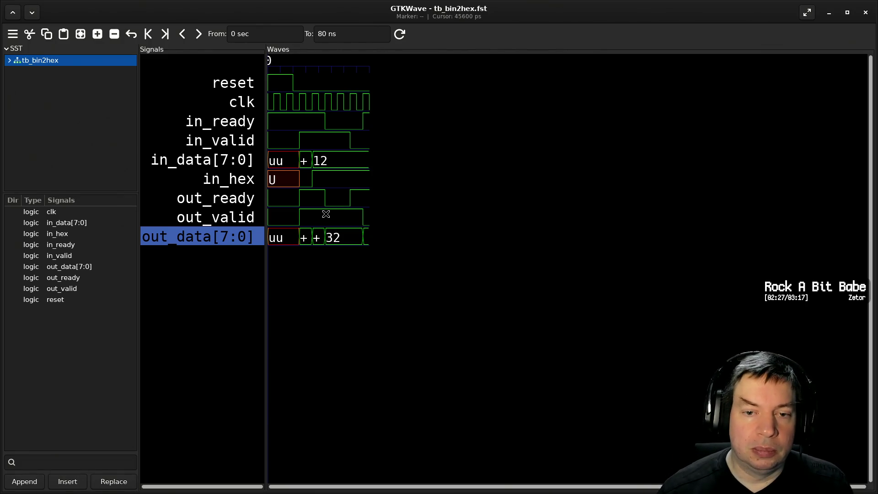
ctrl+scroll(320, 210, up, 1)
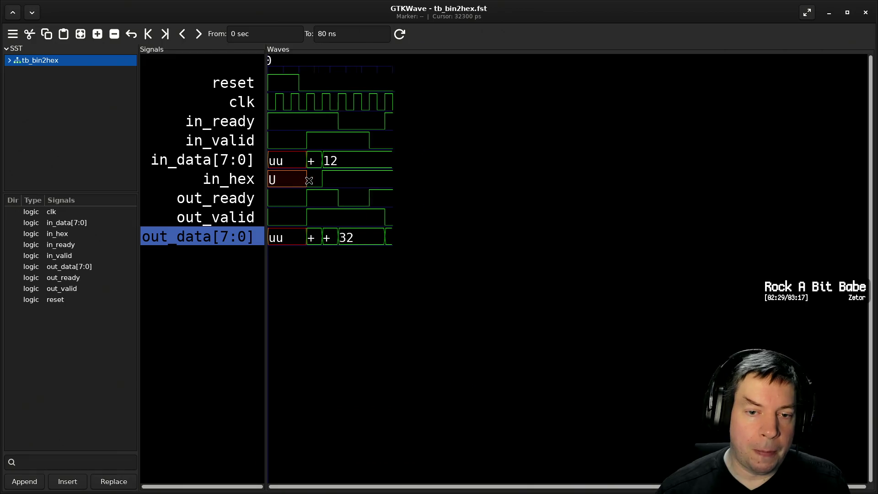
ctrl+scroll(336, 203, up, 2)
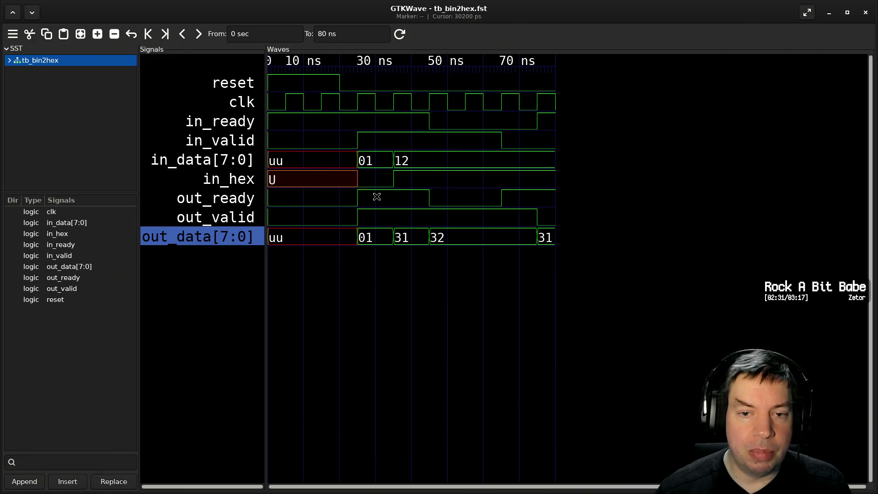
click(393, 104)
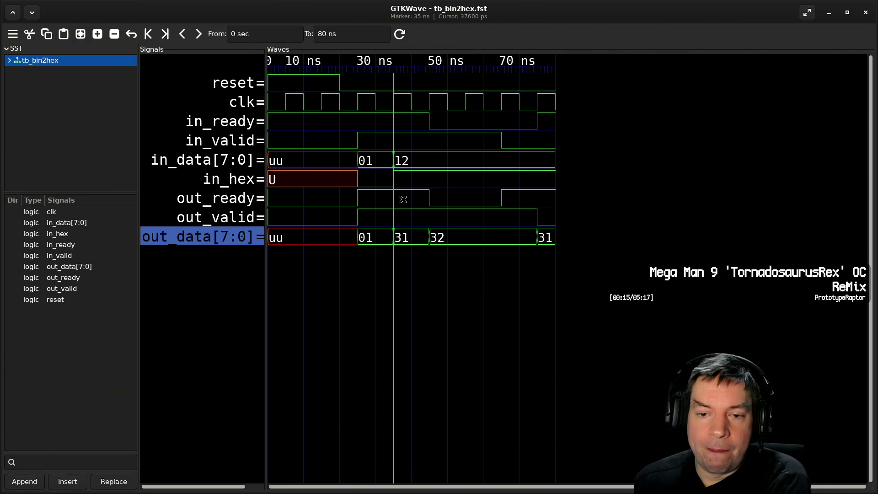
Step the marker through the 45, 55 and 65 ns clock edges to 75 ns, where out_data reads 31.
click(429, 101)
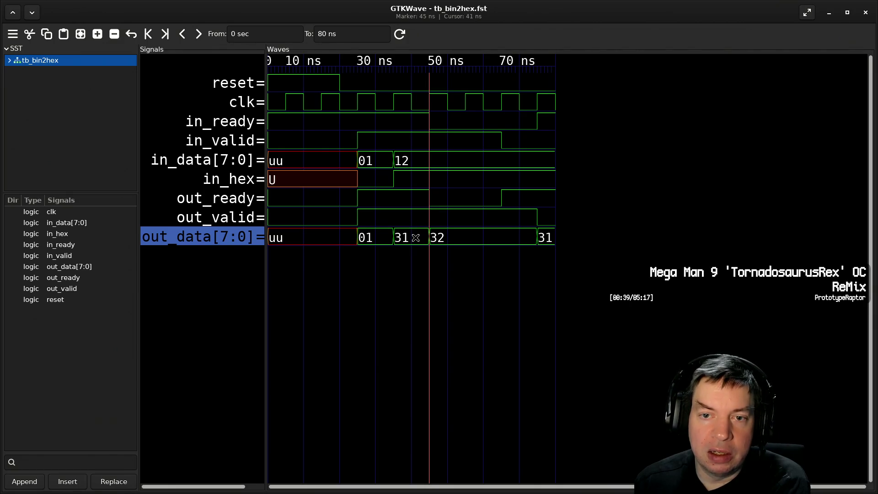
click(467, 101)
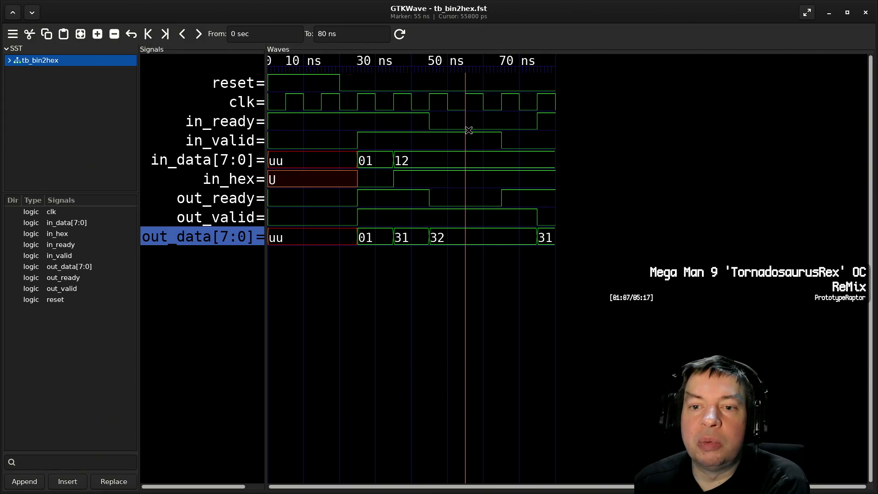
click(500, 103)
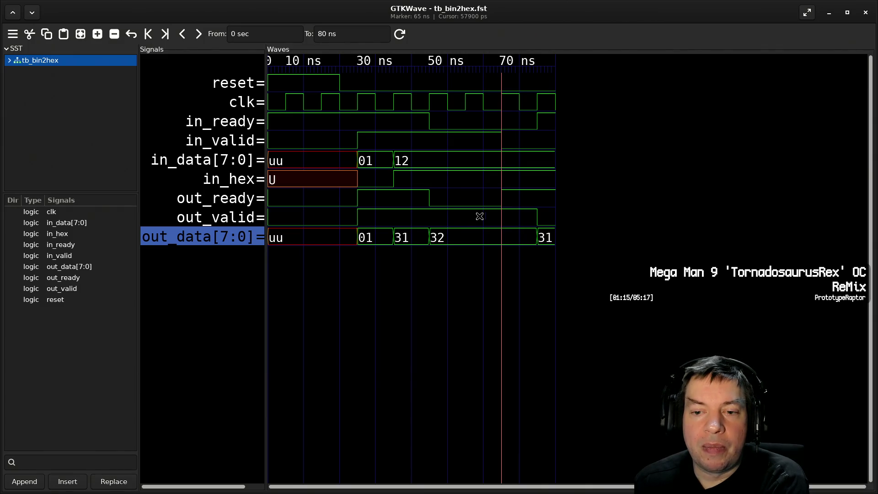
click(536, 103)
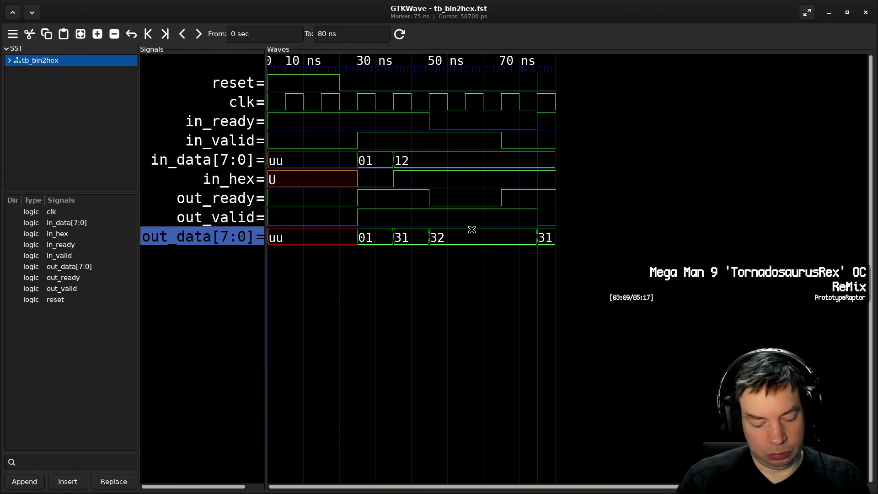
Return to the terminal and reopen bin2hex.vhdl in Vim from shell history.
key(alt+Tab)
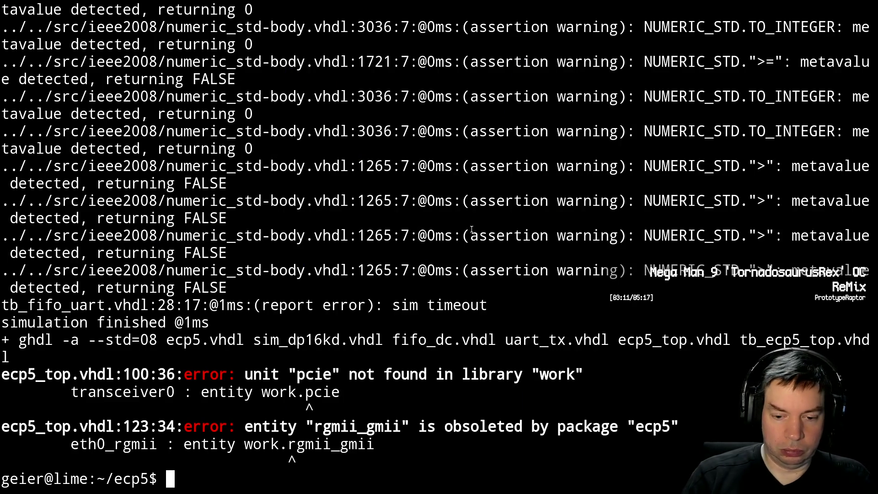
text(fg)
key(Return)
text(vim tb_bin2hex.vhdl)
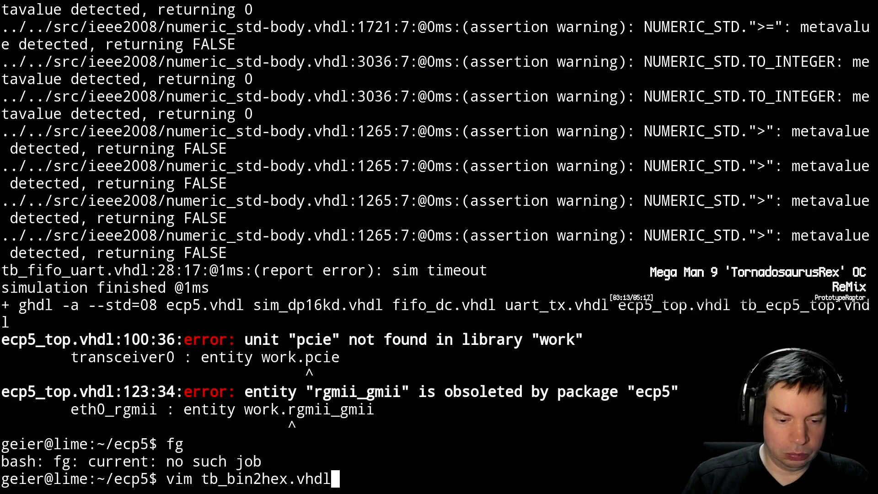
key(Down)
key(Down)
key(Up)
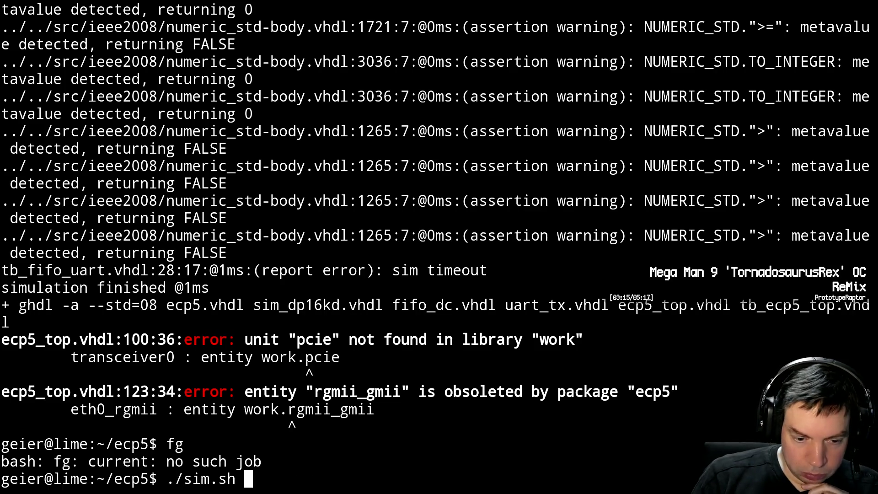
key(Up)
key(Up)
key(Return)
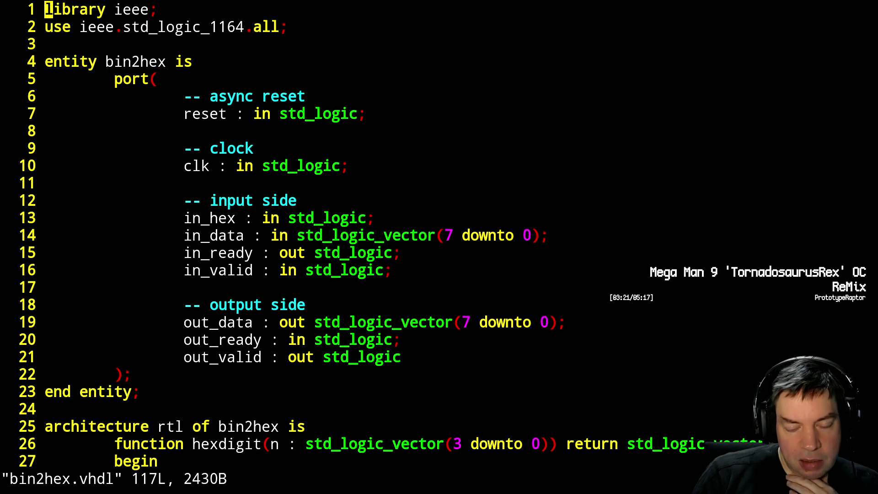
key(ctrl+f)
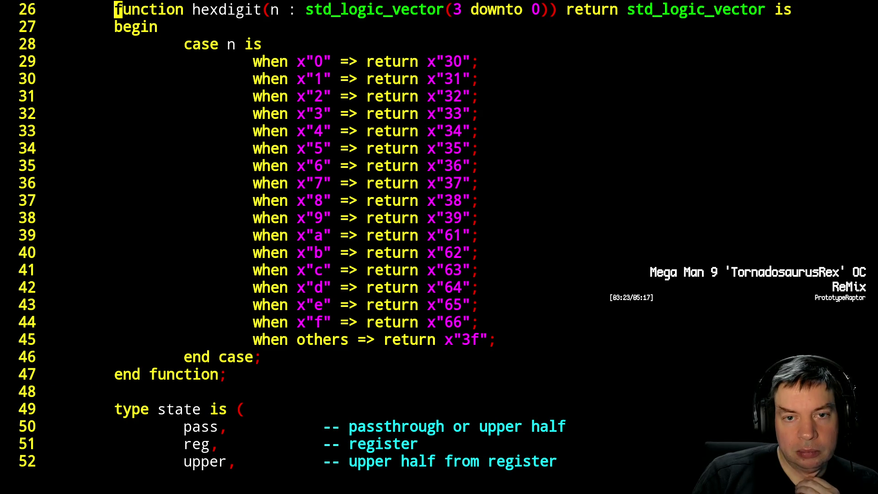
key(j)
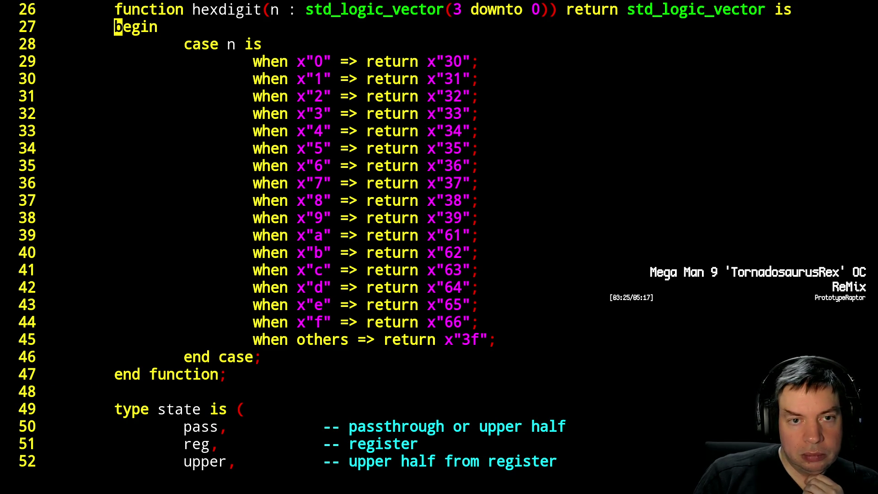
key(j)
key(j)
key(j)
key(j)
key(j)
key(j)
key(j)
key(j)
key(j)
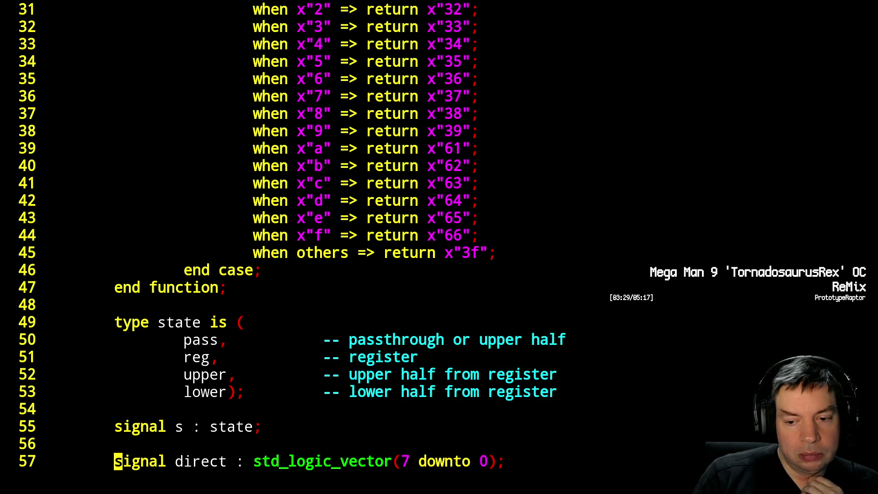
Add space, cr and nl states after lower, each with a -- comment.
key(k)
key(k)
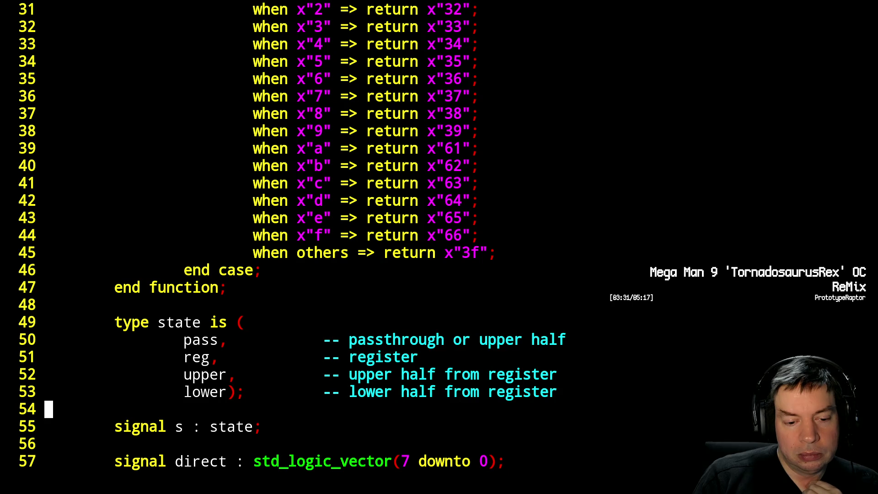
key(l)
key(l)
key(l)
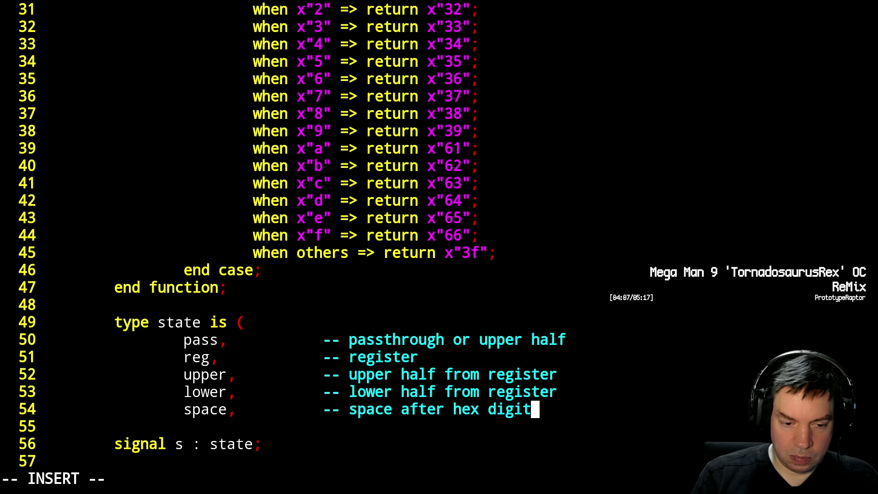
key(Return)
text(cr)
key(Tab)
key(Tab)
text(-- v)
key(BackSpace)
text(carriage reg)
key(BackSpace)
text(turn a)
key(BackSpace)
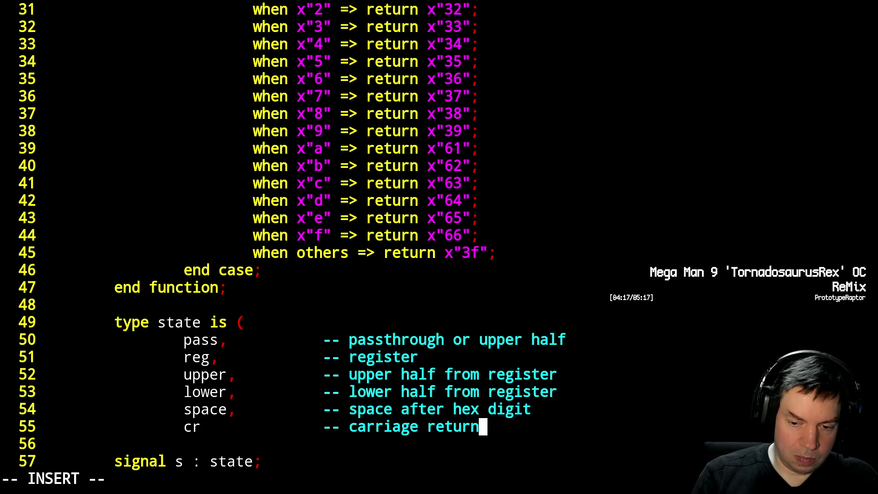
text(after )
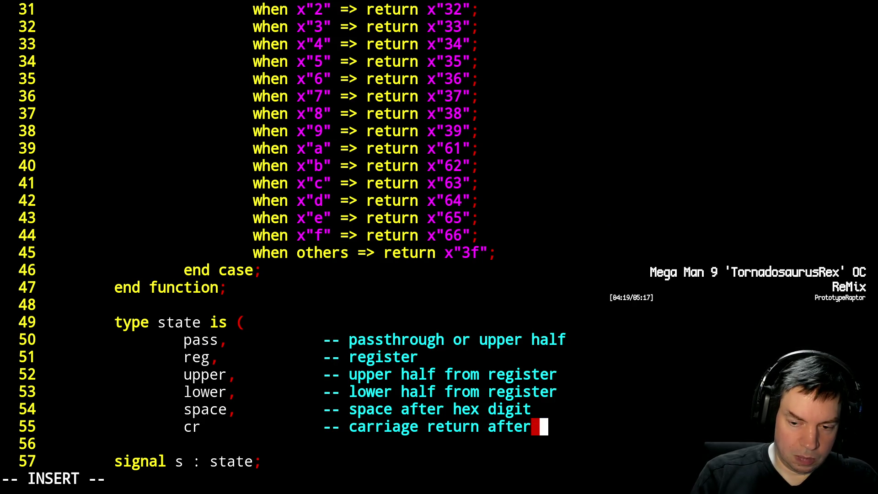
text(line)
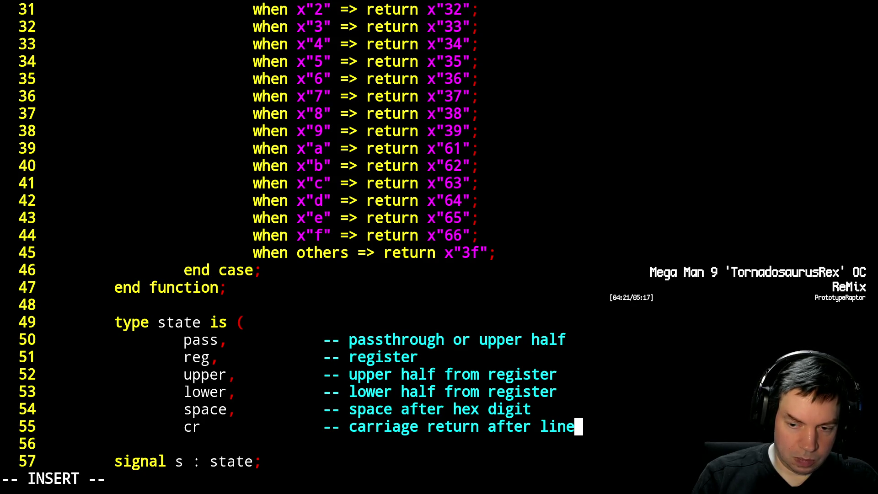
key(Return)
text(n)
key(Up)
key(Down)
key(Tab)
key(Tab)
text(-- newline after line)
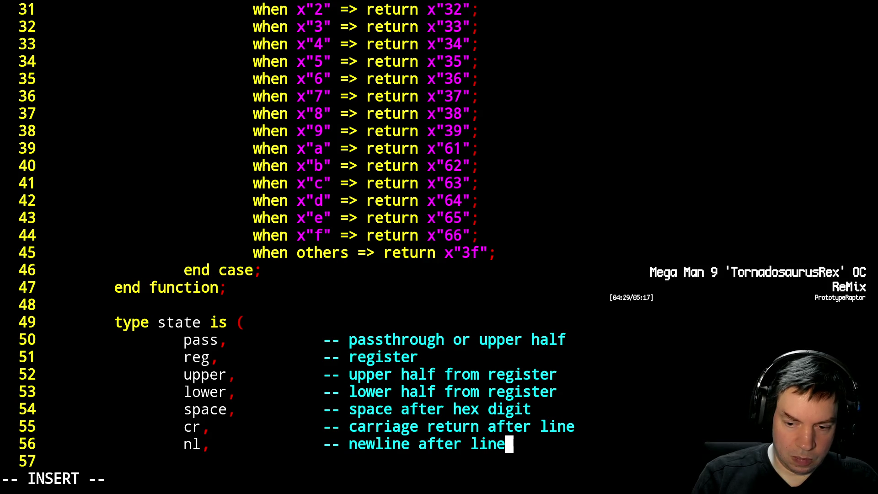
key(Escape)
Add the home1 state with its escape-sequence comment, fixing a misspelling.
key(j)
key(j)
key(k)
key(k)
key(h)
key(h)
key(h)
key(h)
key(h)
key(h)
key(h)
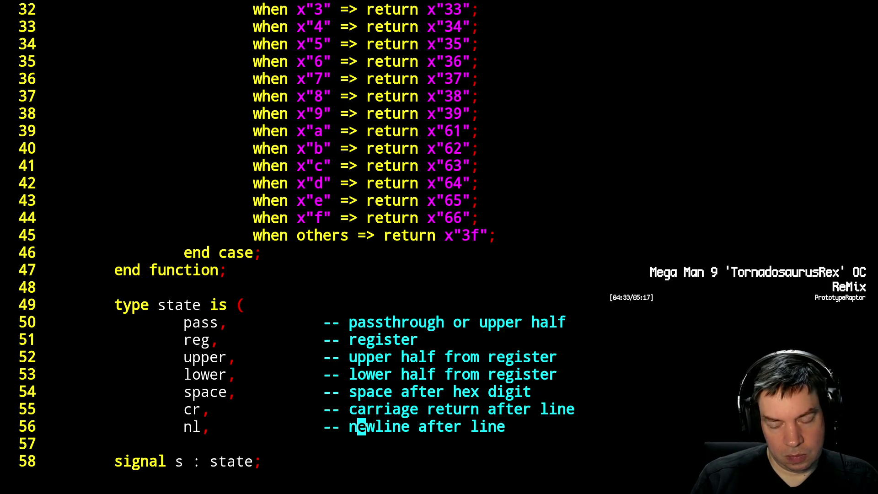
key(A)
key(Return)
text(ho)
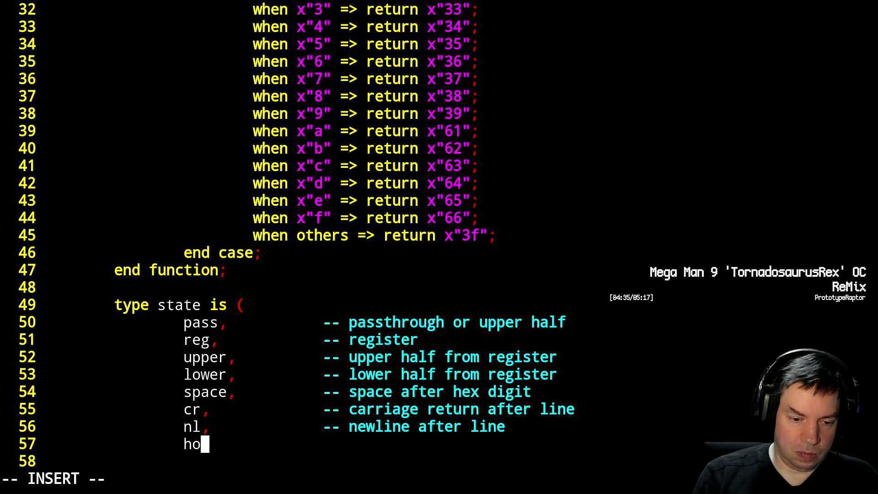
text(me1)
key(Tab)
key(Tab)
text(-- )
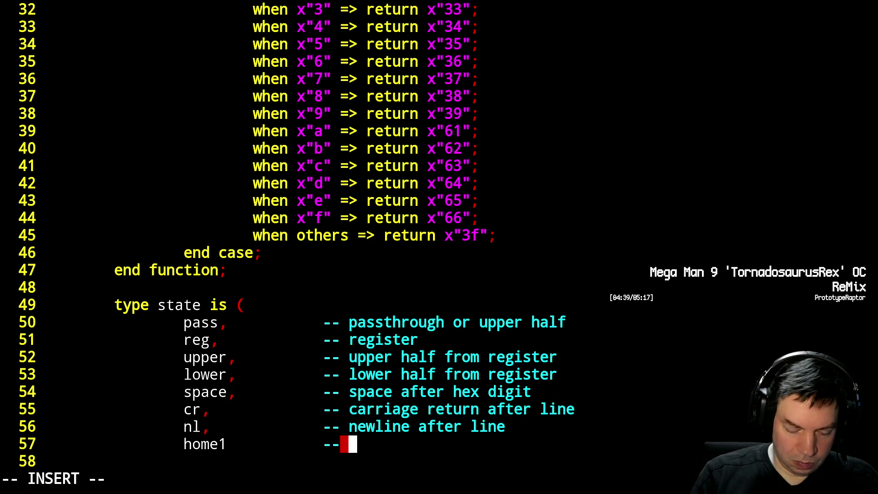
text(sequence to go home)
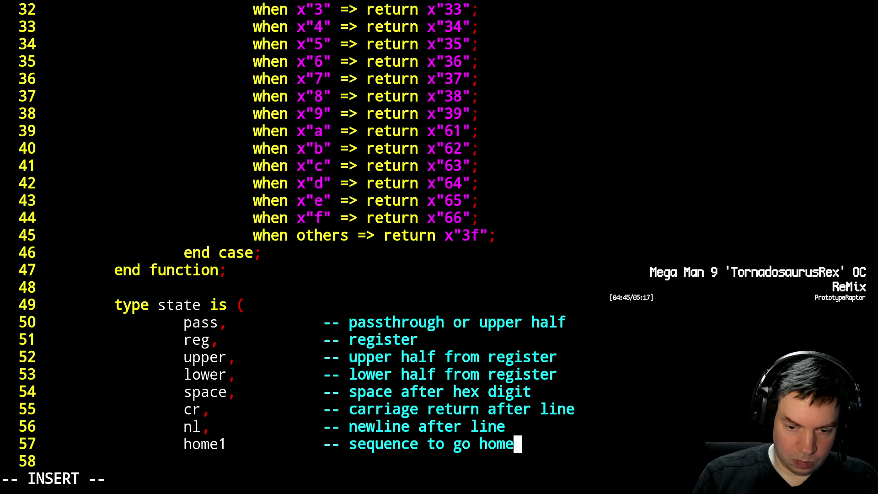
key(Escape)
key(Left)
key(Left)
key(Left)
key(Left)
key(Left)
key(Left)
key(Left)
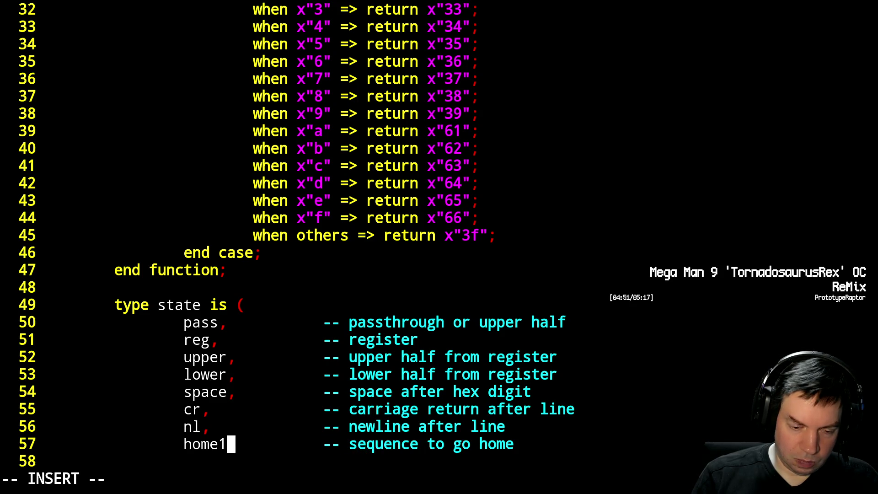
key(Escape)
Add home2 and home3 states after home1 to finish the enum.
key(A)
key(Down)
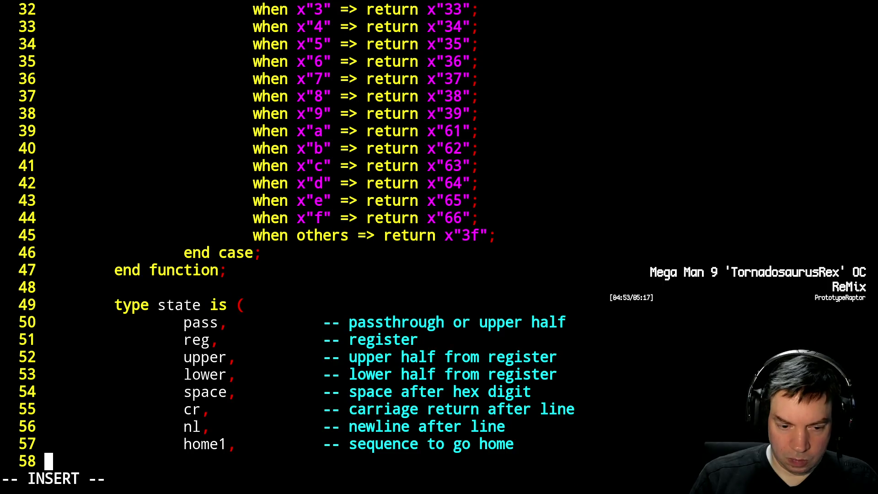
key(Return)
text(signal s : state;)
key(Up)
key(Up)
key(End)
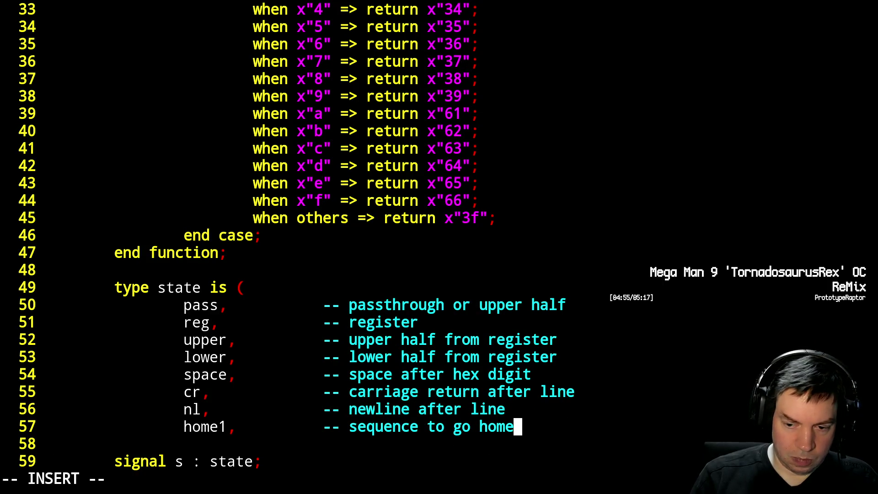
key(Return)
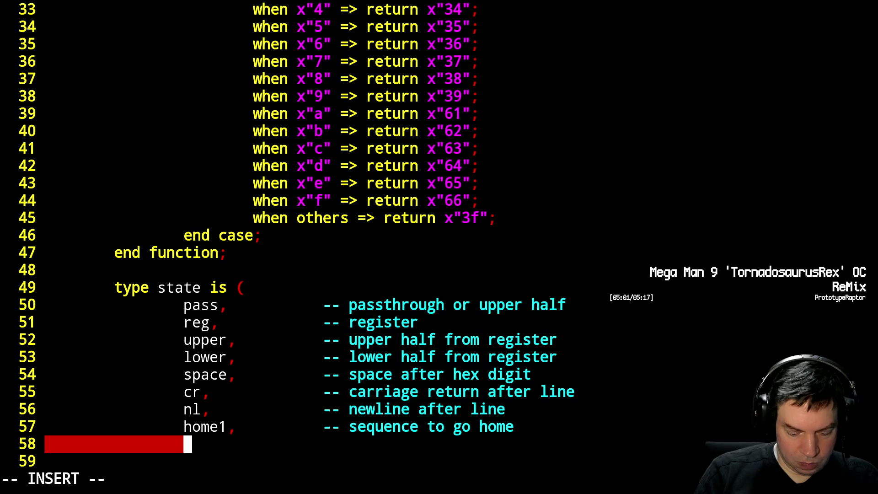
text(home2,)
key(Return)
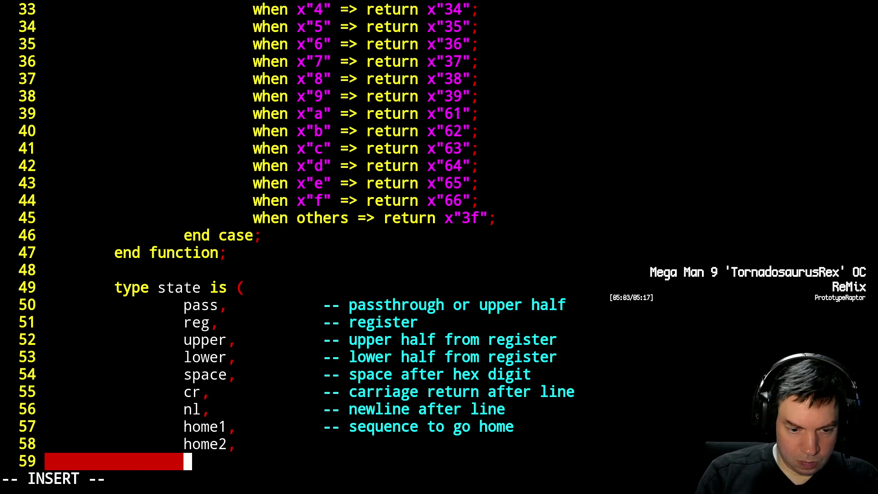
text(home3);)
key(Escape)
key(j)
key(j)
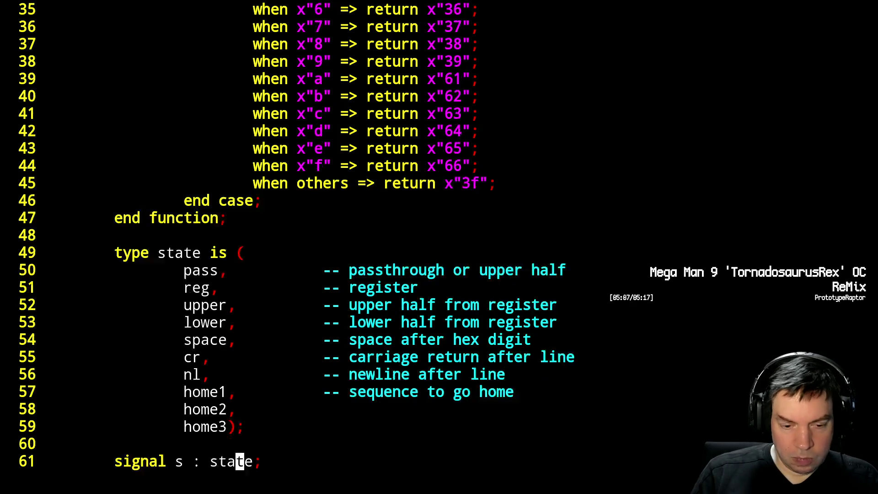
key(j)
key(j)
key(j)
key(j)
key(j)
key(j)
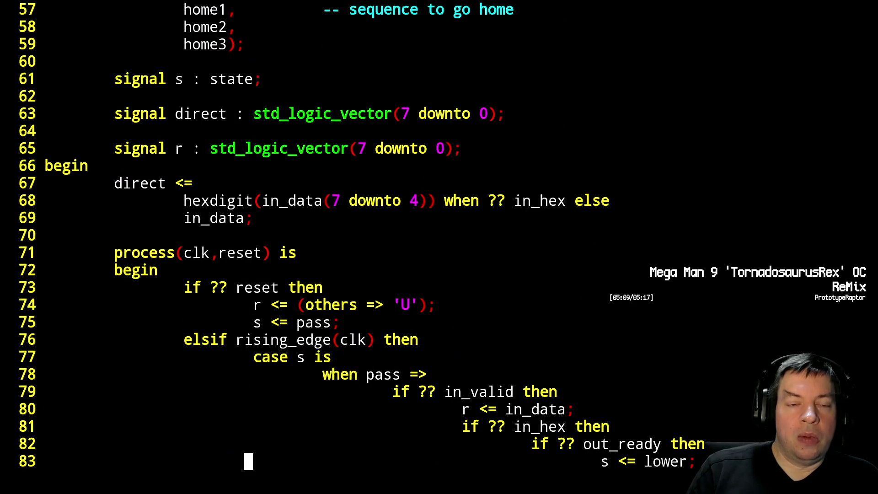
Extend the out_data select with x"20" for space and x"0d" for cr.
key(k)
key(k)
key(k)
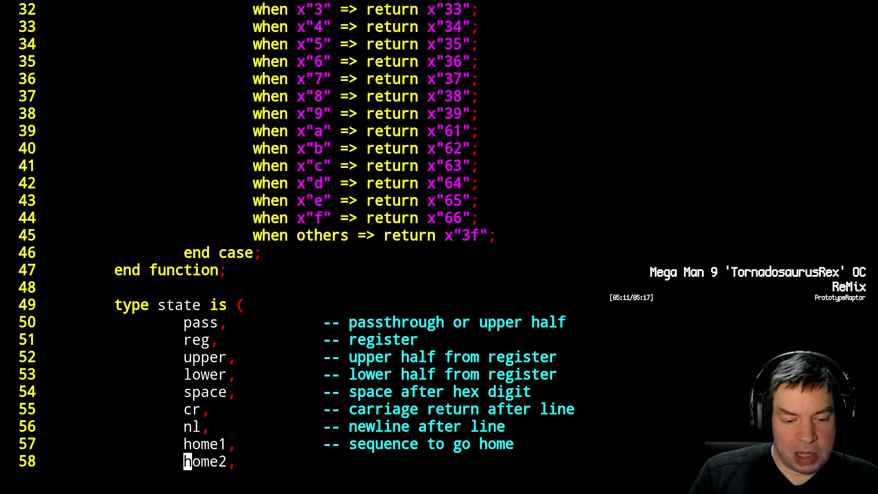
key(ctrl+f)
key(ctrl+f)
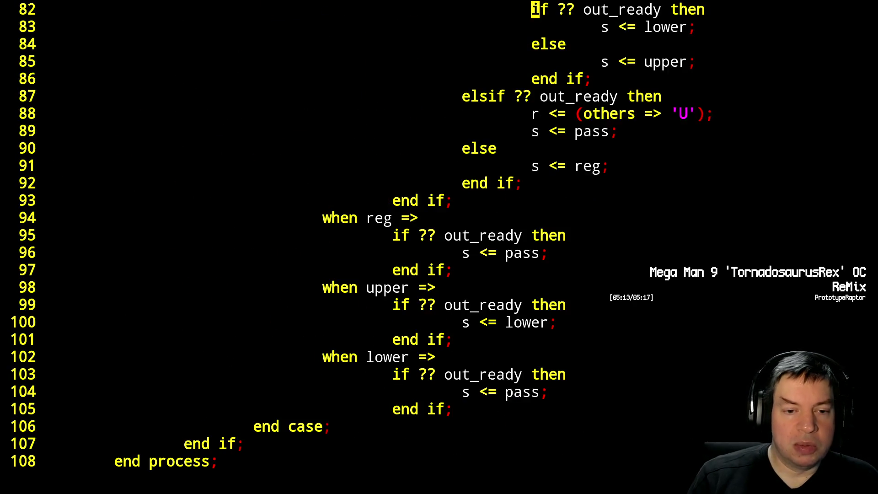
key(ctrl+f)
key(j)
key(j)
key(j)
key(j)
key(j)
key(j)
key(j)
key(A)
key(BackSpace)
text(,)
key(Return)
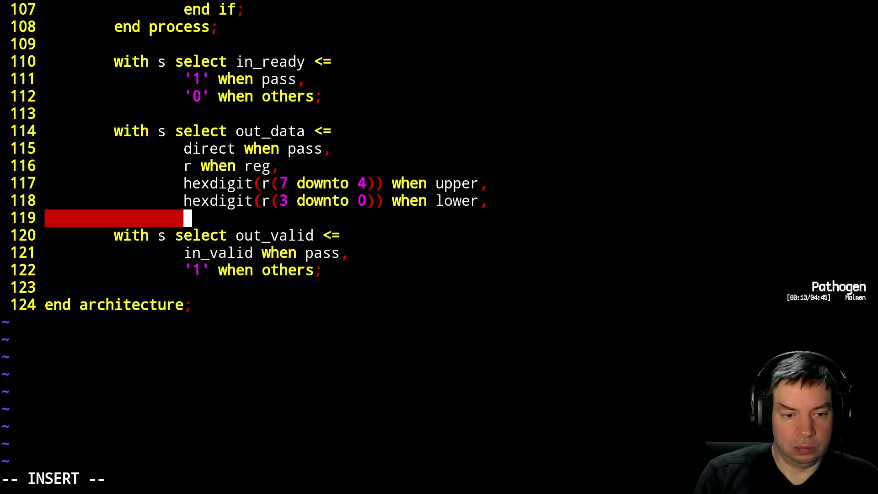
text(x"20" when space,)
key(Return)
text(x")
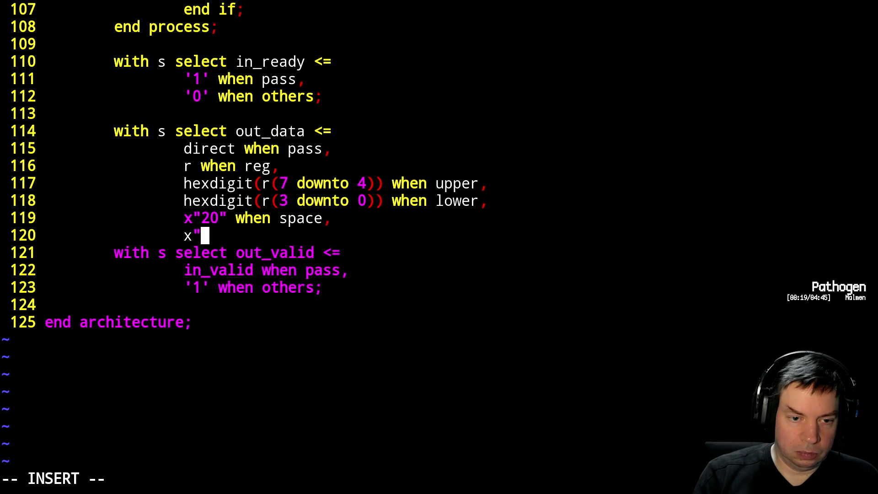
text(0a" wh)
text(en )
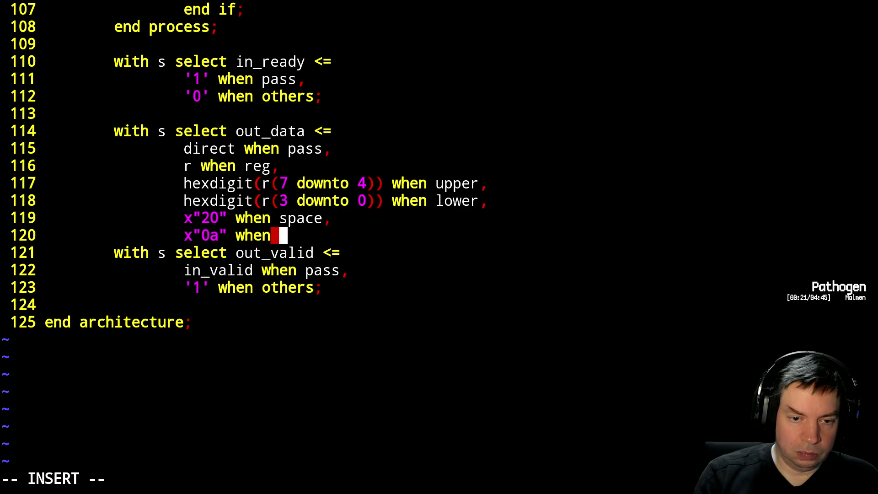
text(nl,)
key(Escape)
text(kox")
text(0d" when cr,)
key(Escape)
Add x"0a" for nl and x"1b", x"5b", x"48" for home1, home2, home3.
key(j)
key(A)
key(Return)
text(x"1)
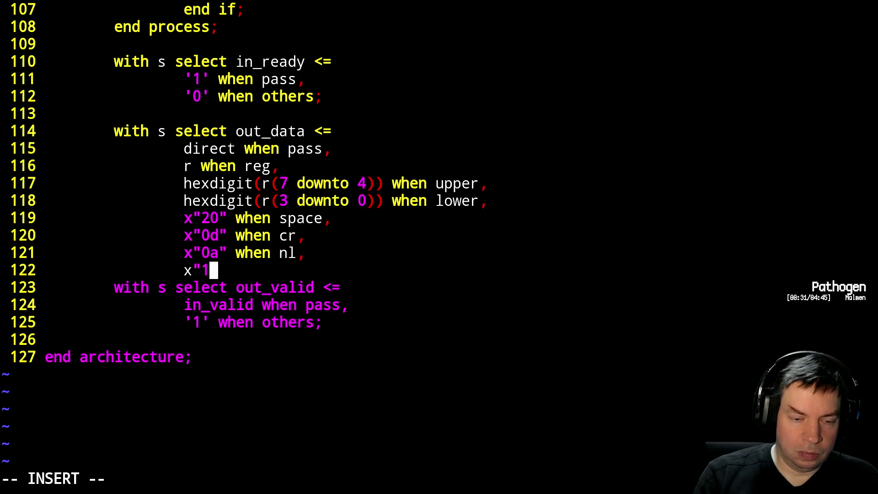
text(b" when home1,)
key(Return)
text(x")
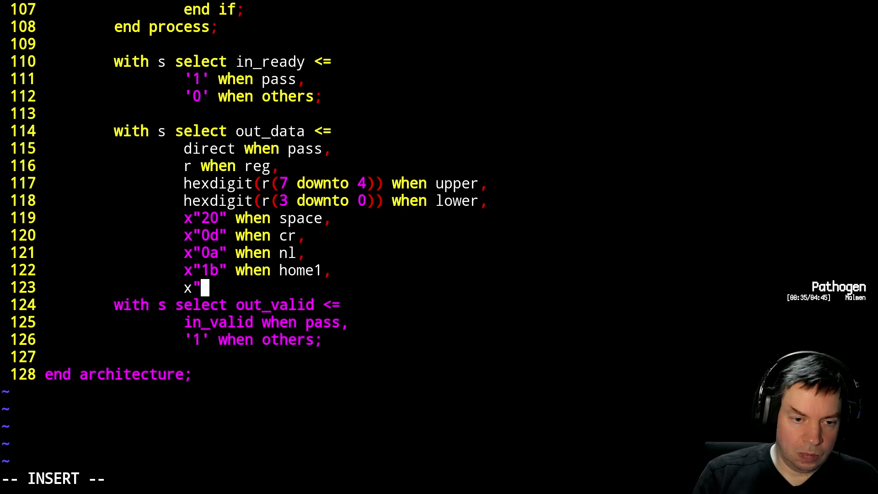
text(5b" when home2,)
key(Return)
text(x")
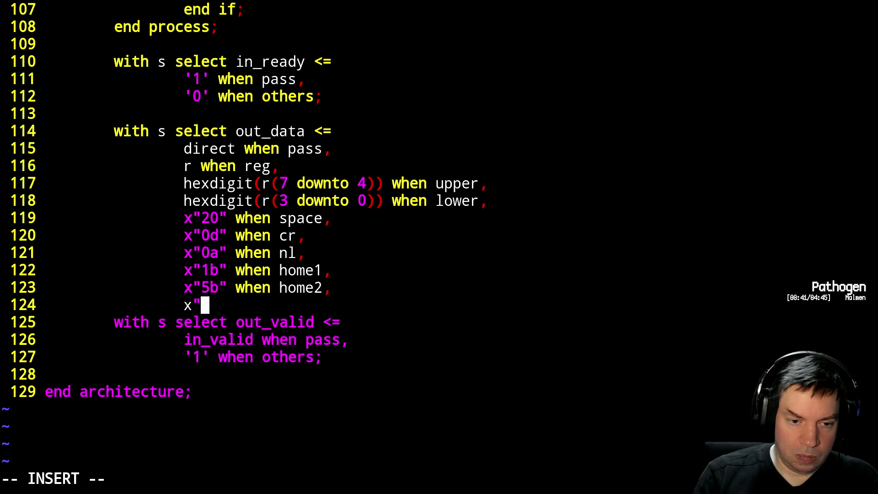
text(48")
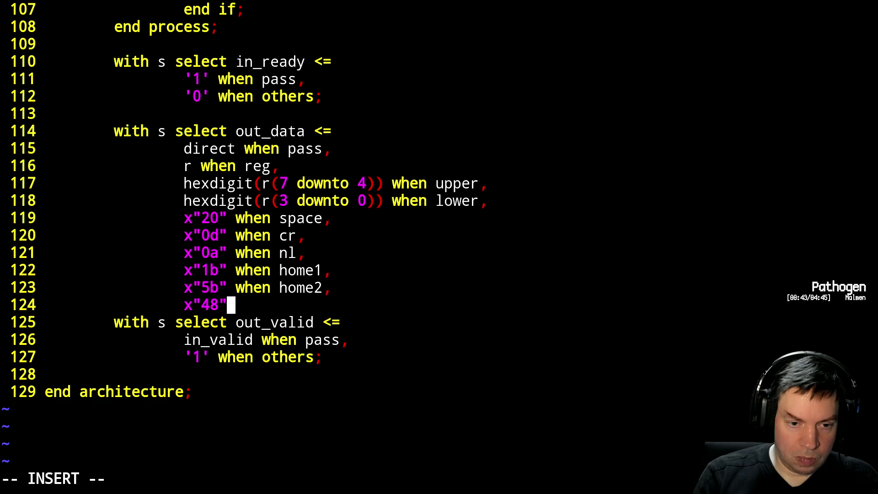
text( when home3,)
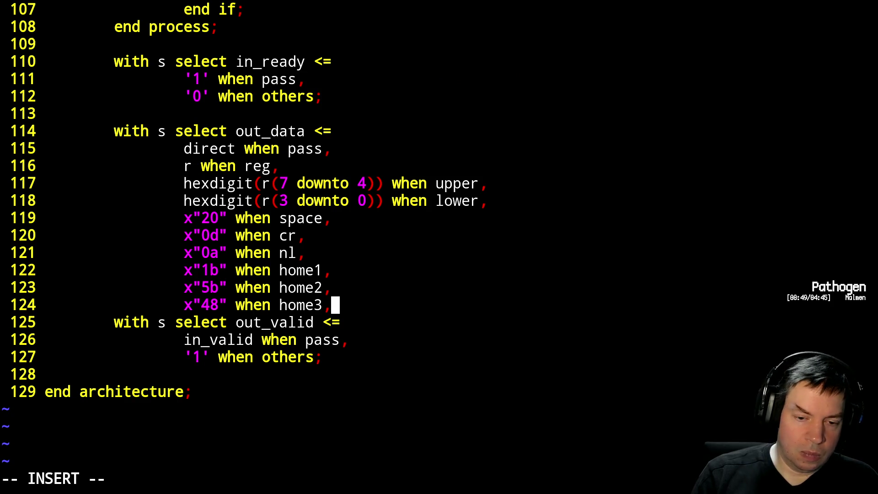
key(Escape)
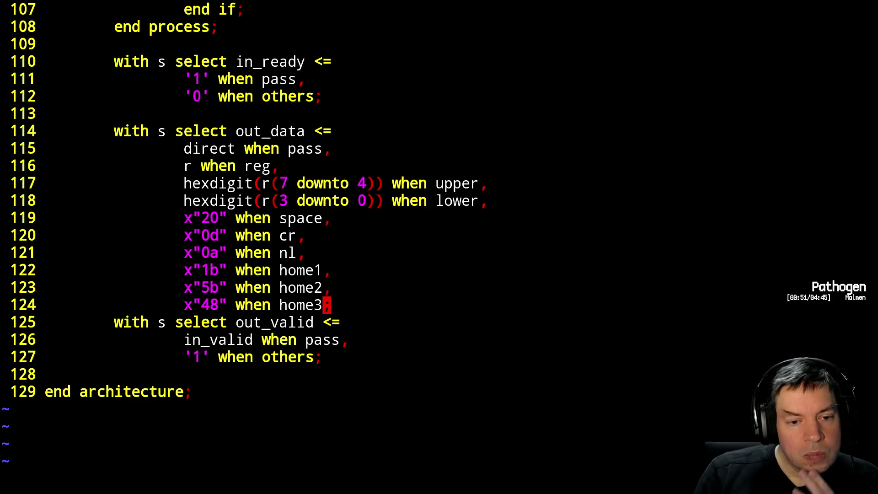
key(ctrl+b)
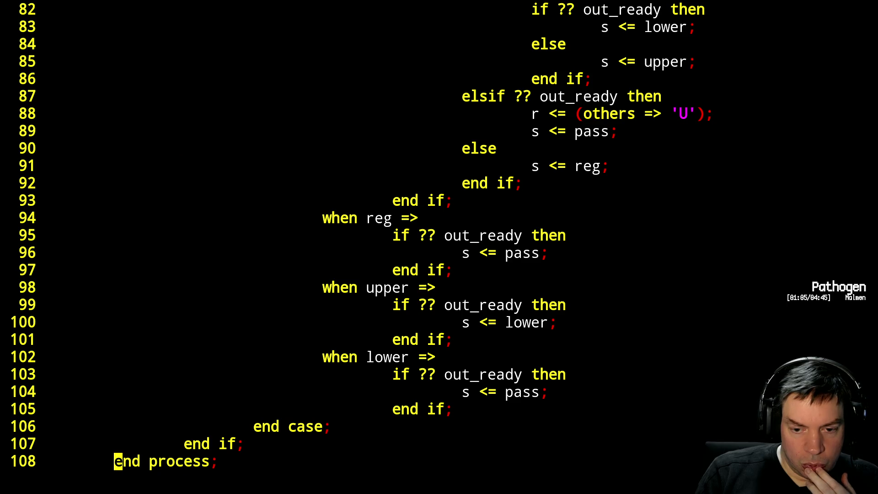
Change the lower state's next state from pass to space in the case statement.
key(k)
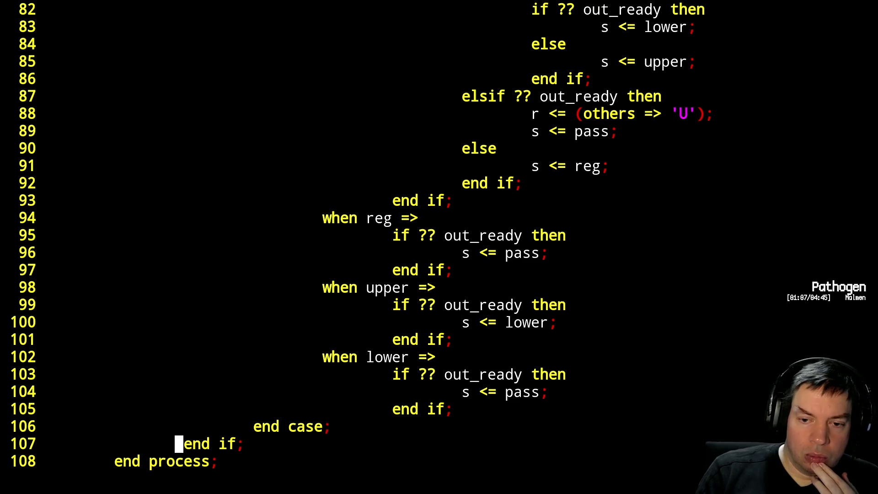
key(k)
key(k)
key(k)
key(k)
key(k)
key(k)
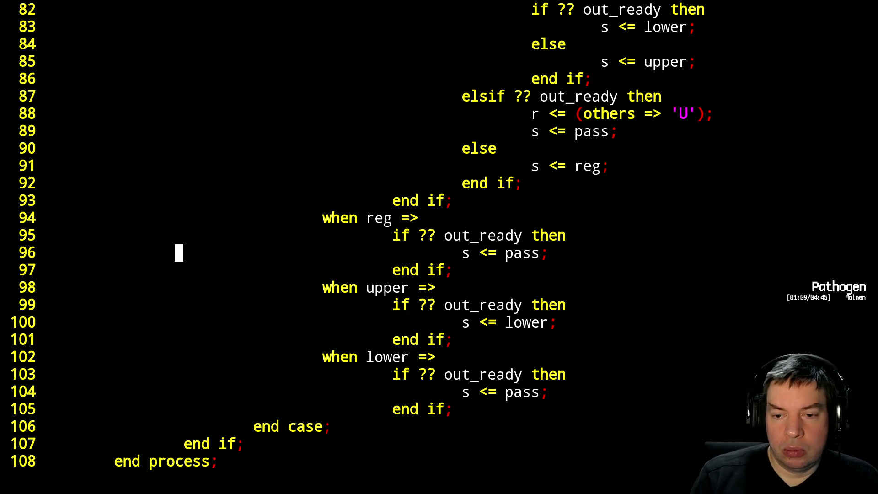
key(j)
key(j)
key(j)
key(j)
key(j)
key(j)
key(j)
key(j)
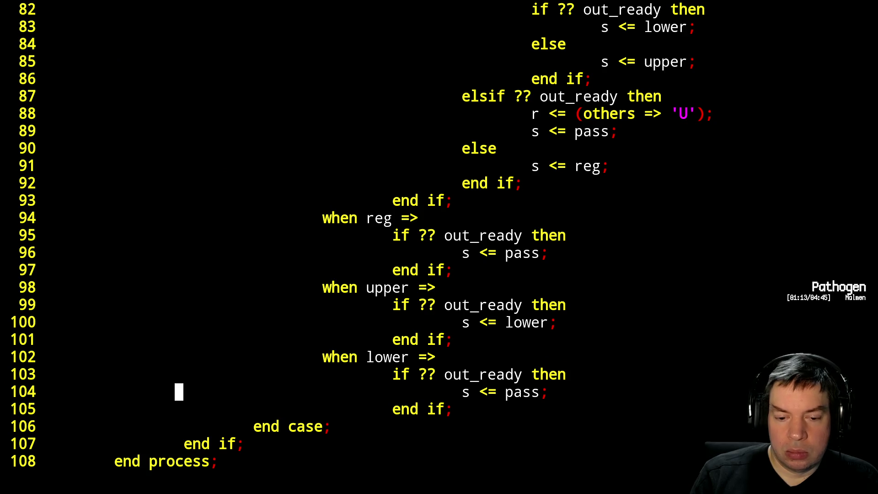
key(A)
key(Left)
key(BackSpace)
key(BackSpace)
key(BackSpace)
key(BackSpace)
text(st)
key(BackSpace)
text(pace)
key(Escape)
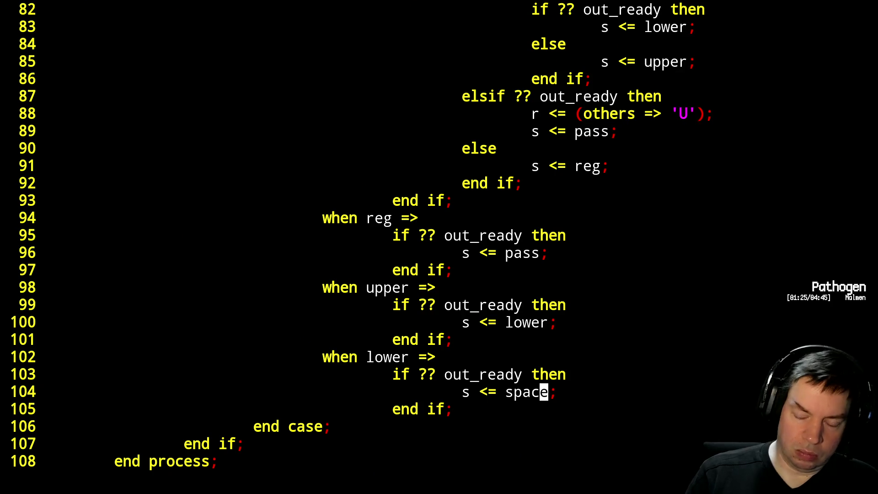
key(Page_Up)
key(Down)
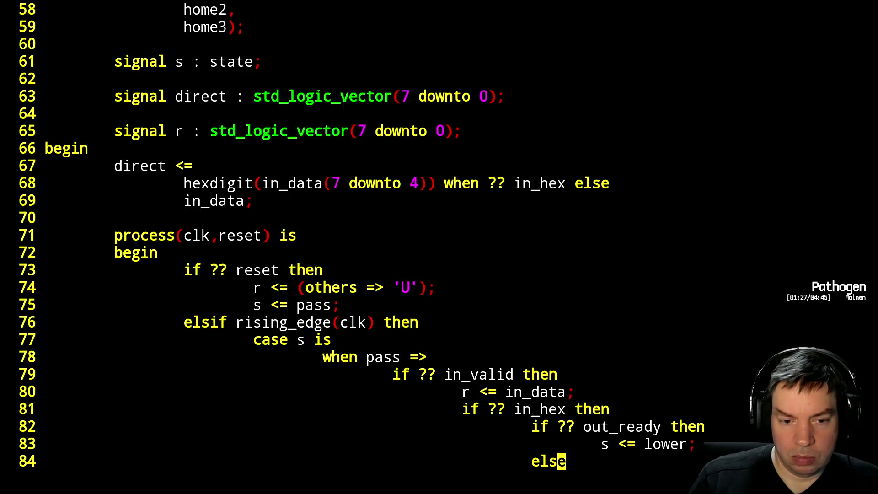
Declare a count variable with range 0 to 15 under the process header.
key(Up)
key(Up)
key(Up)
key(Up)
key(Up)
key(Up)
key(Up)
key(Up)
key(Up)
key(o)
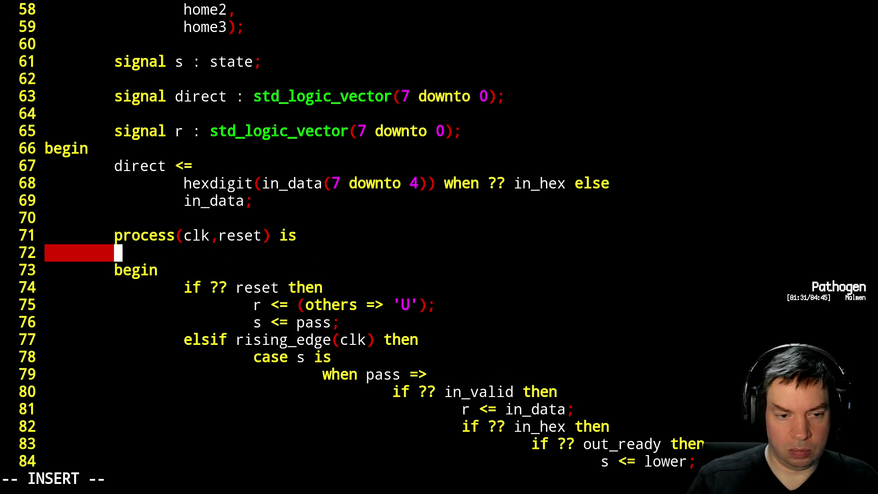
text(variable )
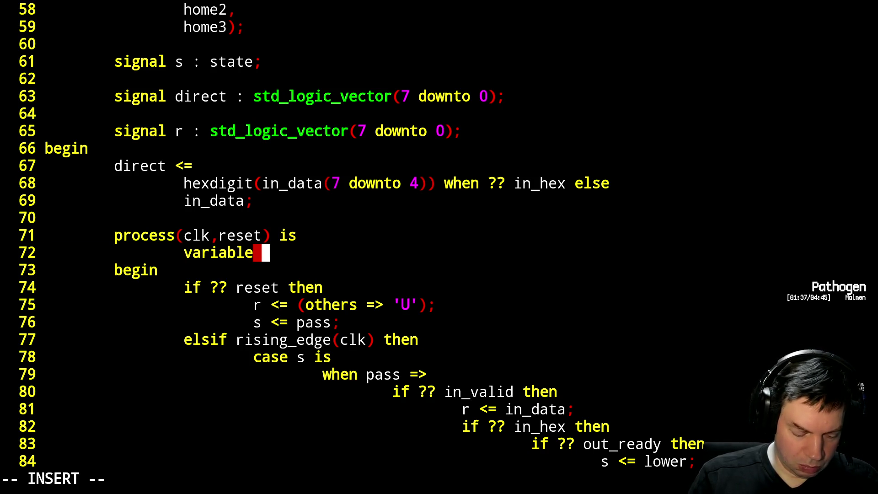
text(count : integer)
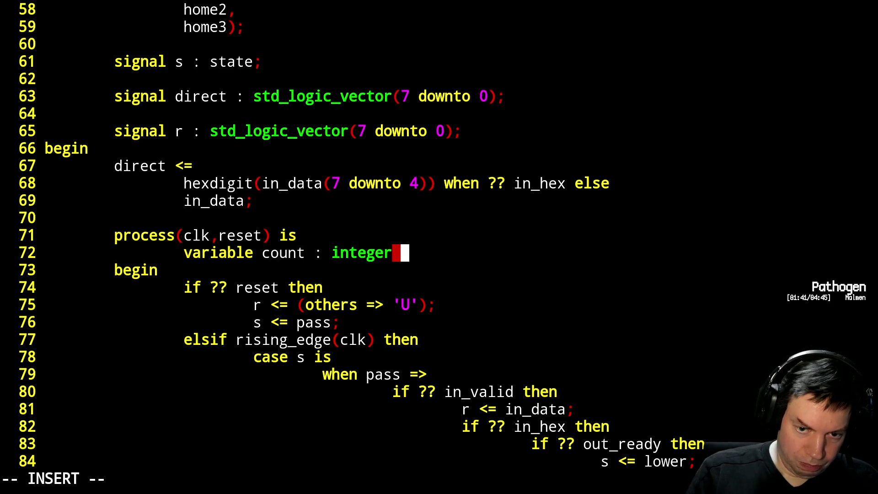
text( range 0 to )
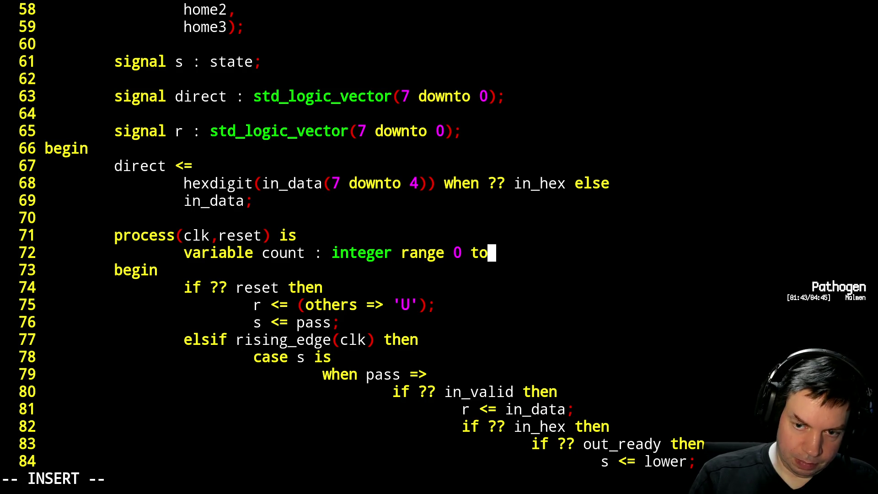
text(15;)
key(Escape)
Set count to 0 in the reset branch after s <= pass.
key(j)
key(j)
text(jj)
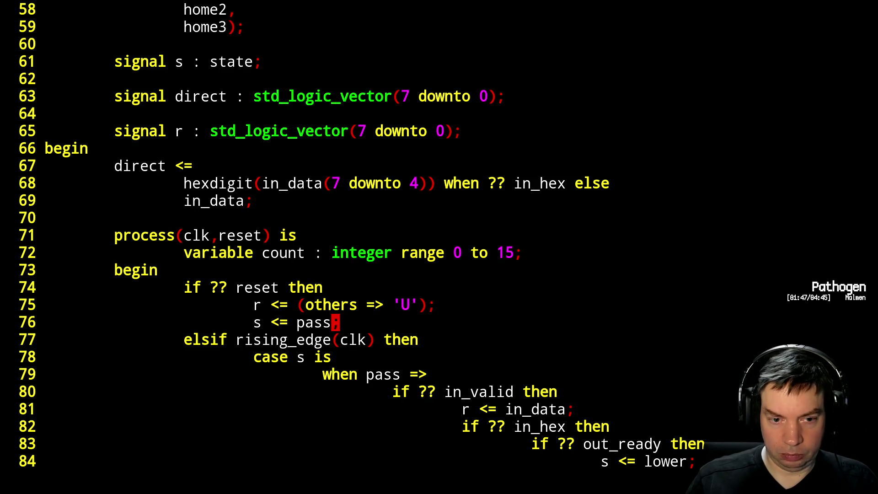
text(obo)
key(BackSpace)
key(BackSpace)
text(vou)
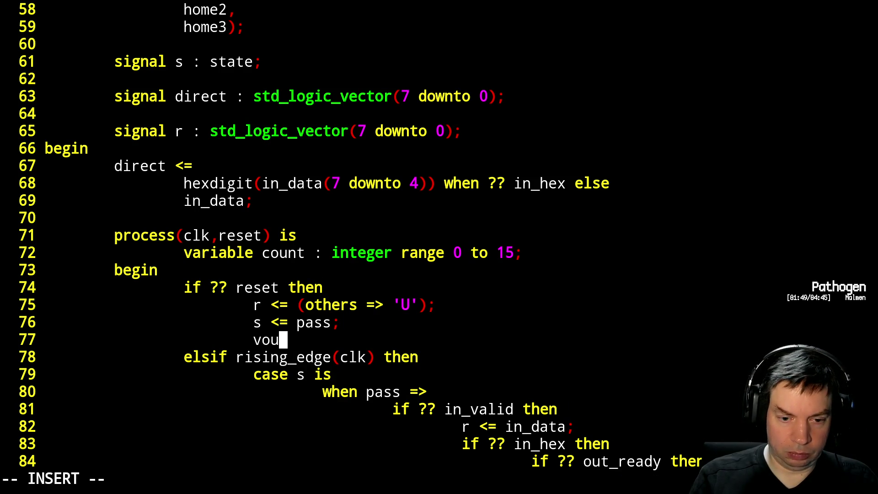
key(BackSpace)
key(BackSpace)
key(BackSpace)
key(BackSpace)
key(Tab)
text(count)
key(BackSpace)
text(t <=)
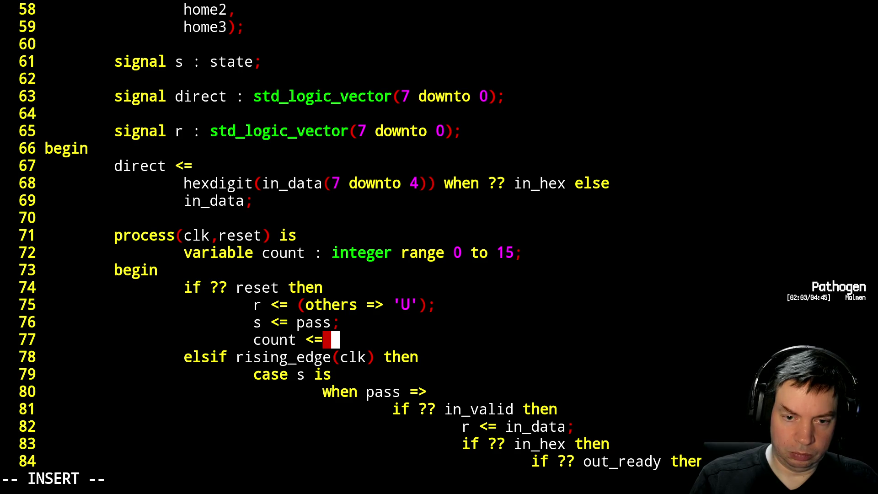
text(0;)
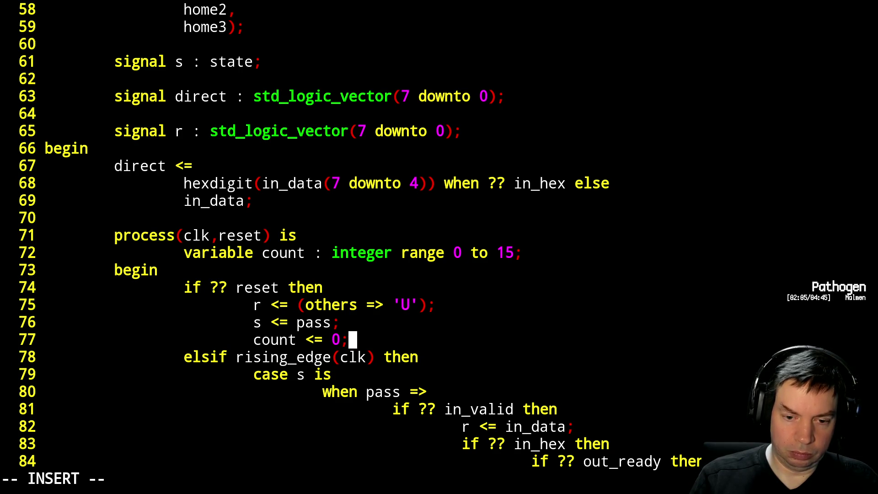
key(Escape)
key(j)
key(j)
key(j)
key(j)
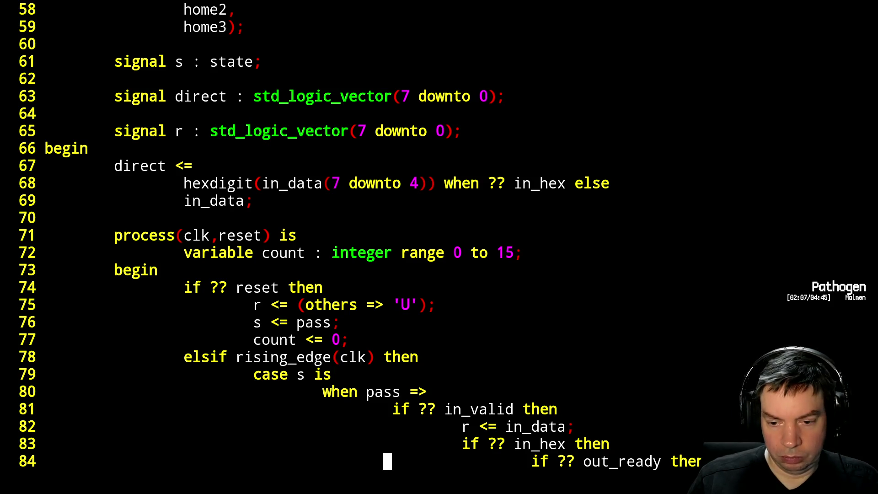
key(j)
key(j)
key(j)
key(j)
key(j)
key(j)
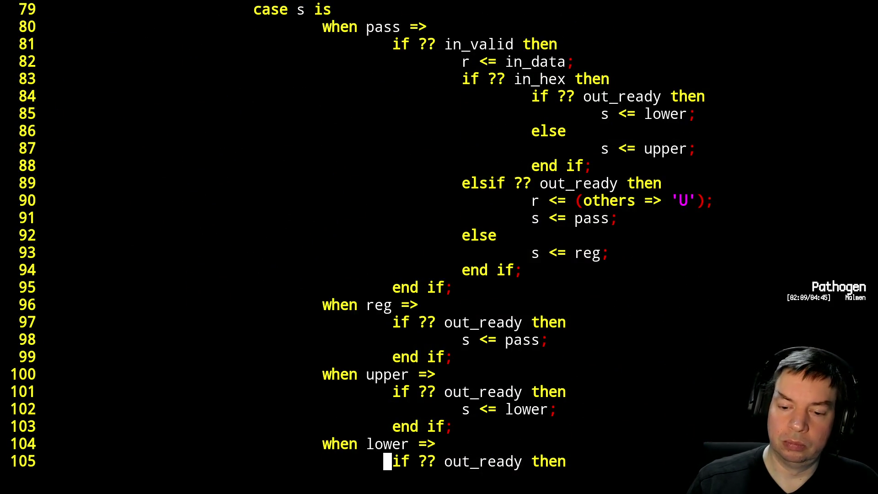
key(j)
key(j)
key(j)
key(j)
key(k)
key(k)
key(k)
key(k)
key(k)
key(k)
key(j)
key(j)
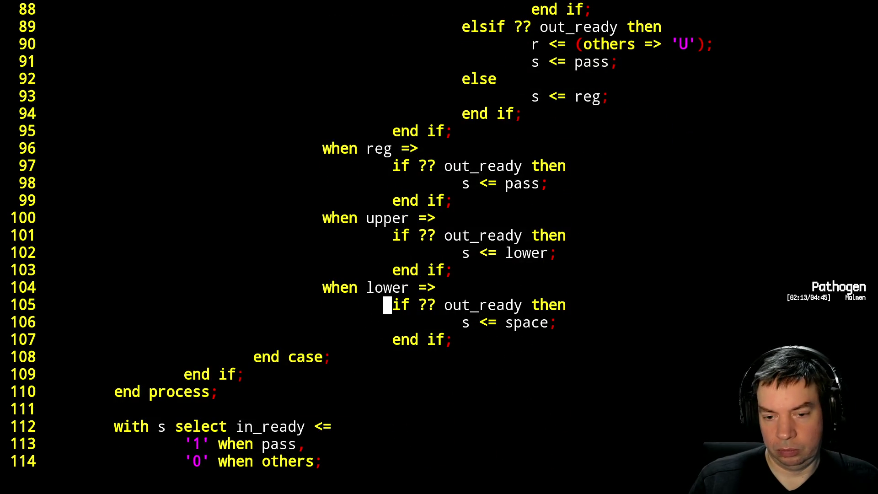
key(k)
key(k)
key(k)
key(k)
key(k)
key(k)
key(k)
key(k)
key(k)
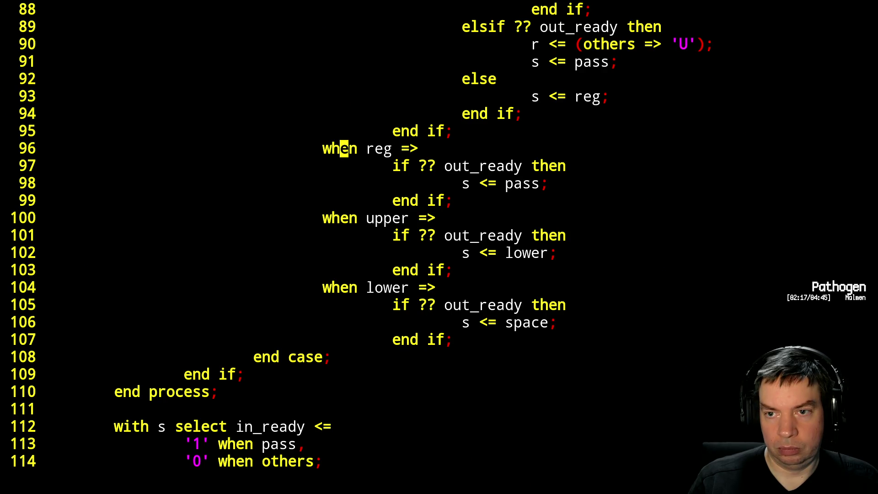
key(k)
key(k)
key(k)
key(k)
key(k)
key(k)
key(j)
key(j)
key(j)
key(j)
key(j)
key(j)
key(j)
key(j)
key(j)
key(j)
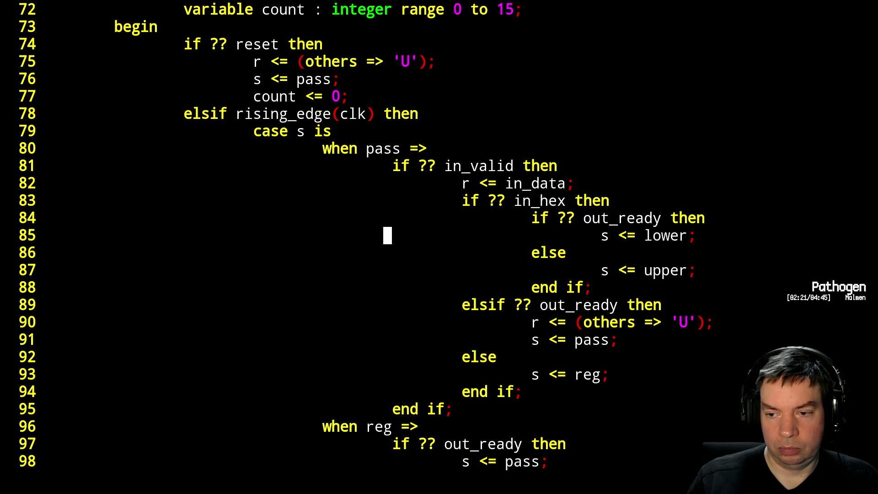
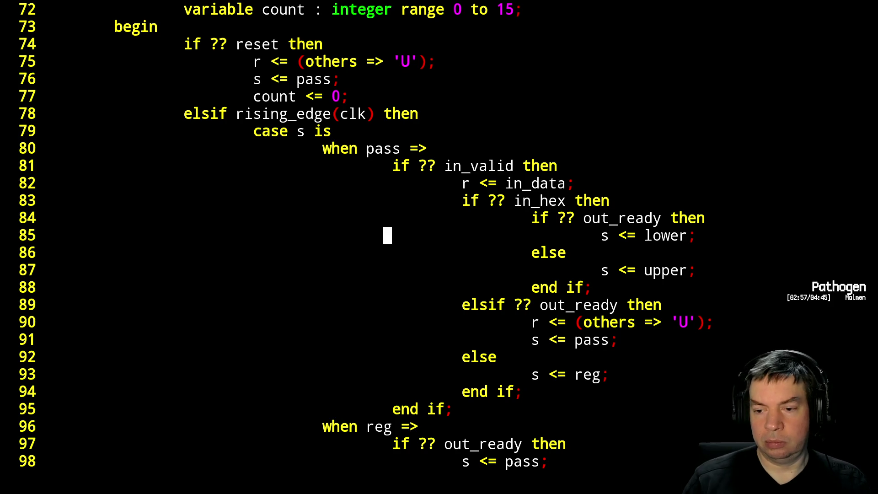
Add 'count <= 0;' after the pass and reg assignments and begin the lower state's out_ready check.
key(Down)
key(Down)
key(Down)
key(Down)
key(Down)
key(Down)
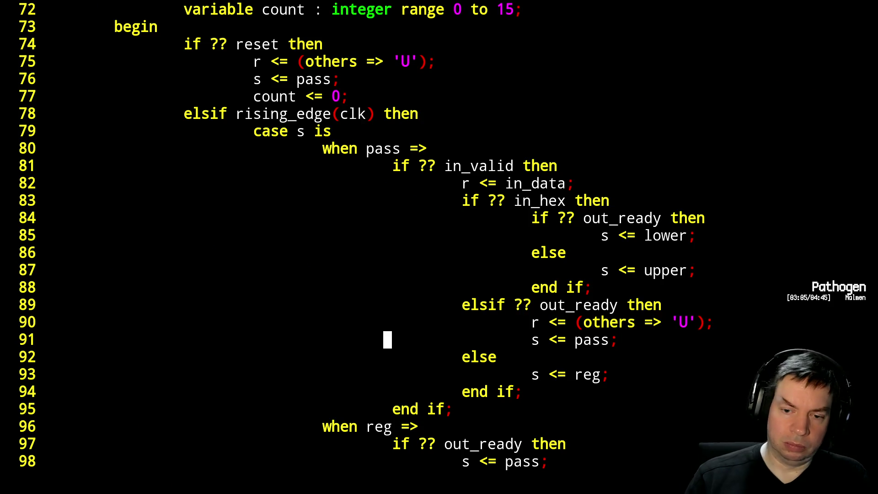
text(oco)
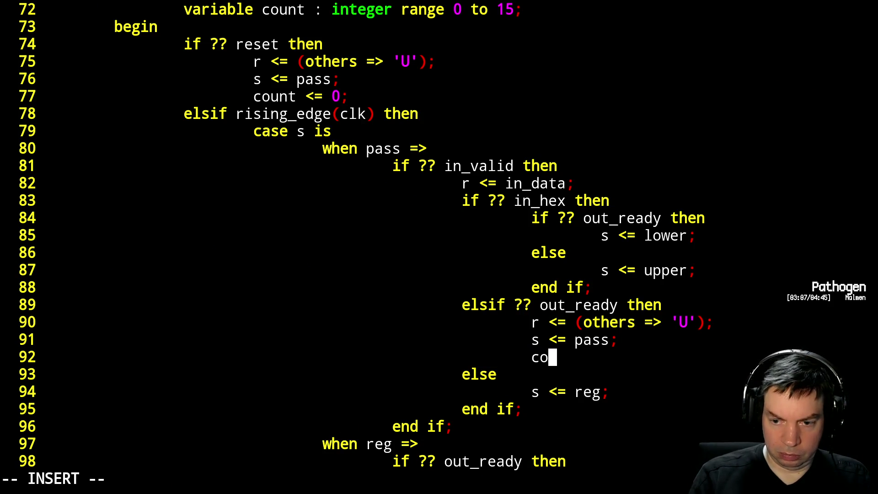
text(unt <= 0;)
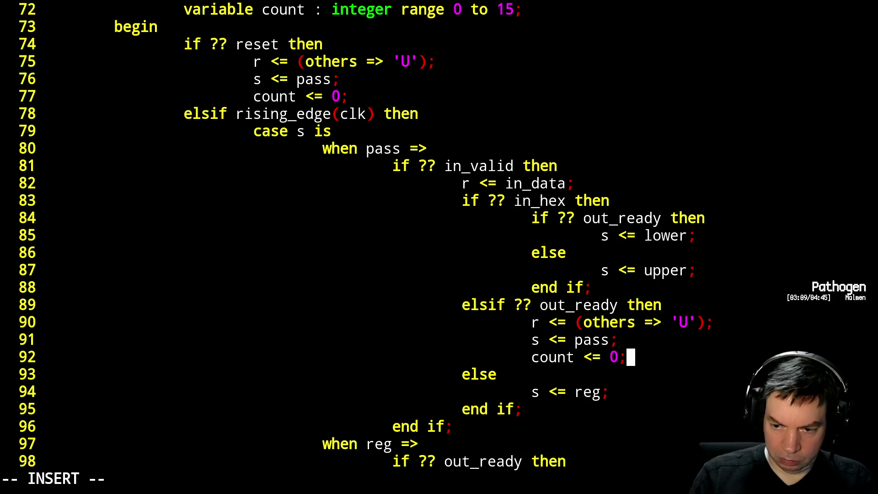
key(Escape)
key(Down)
key(Down)
key(Down)
key(Up)
key(period)
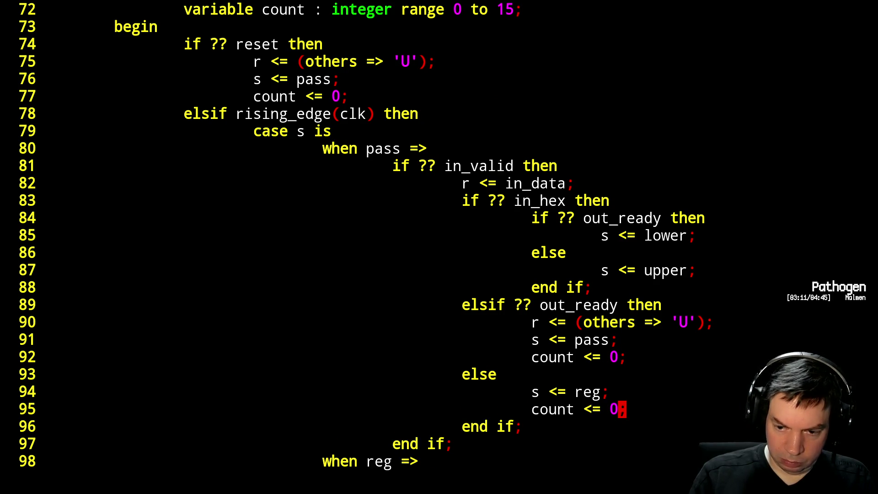
key(Down)
key(Down)
key(Down)
key(Down)
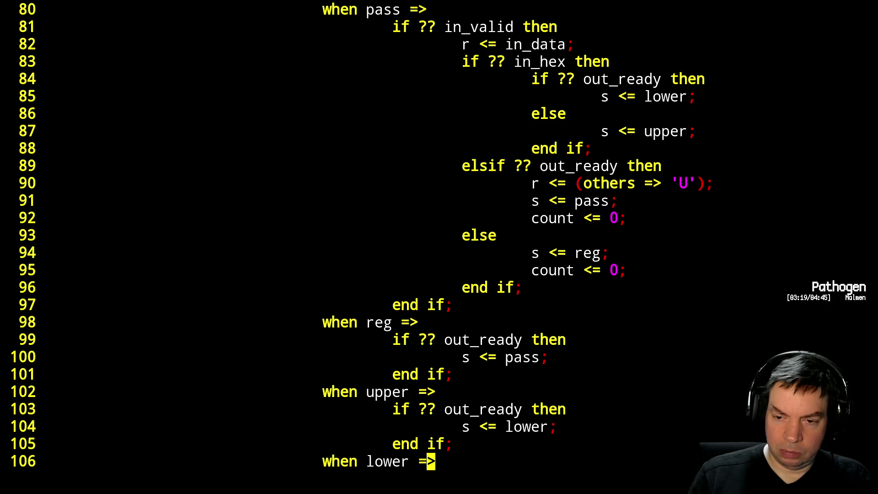
text(if ?? out_ready then 						s <= space; 					end if; 			end case; 		end if; 	end process;  	with s select in_ready <= 		'1' when pass, 		'0' when others;)
key(Up)
key(Up)
key(Up)
key(Up)
key(Up)
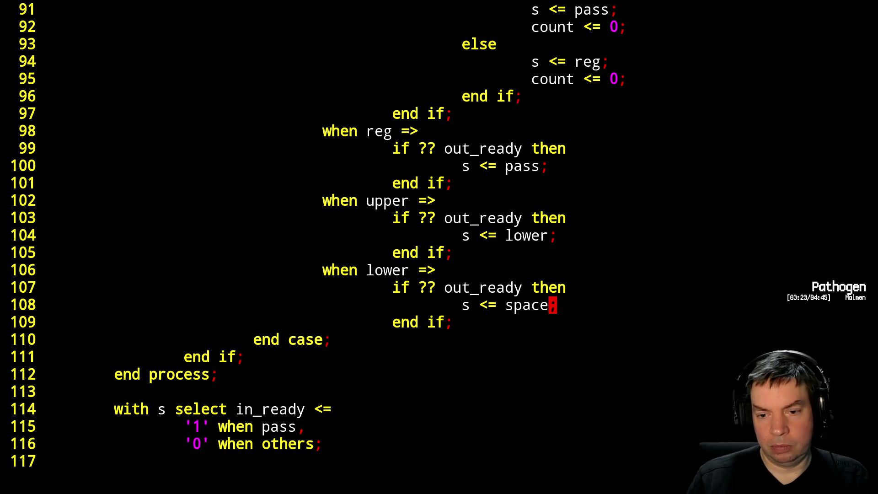
key(Up)
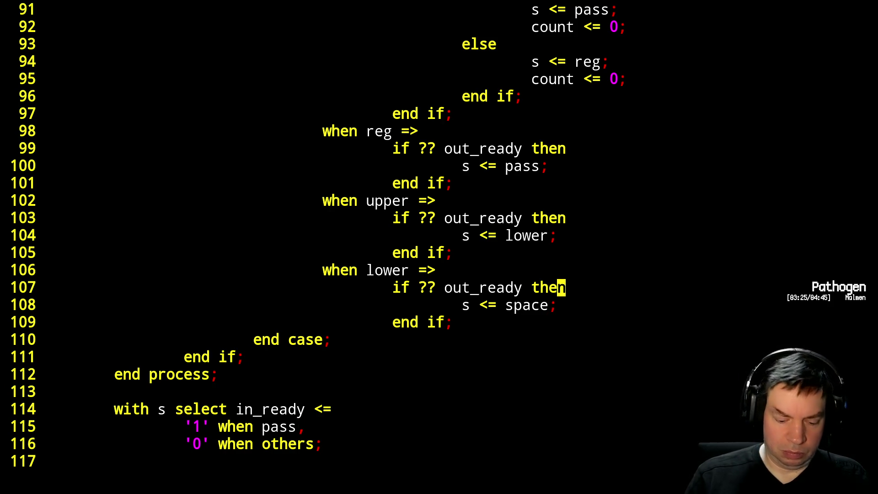
text(ocount)
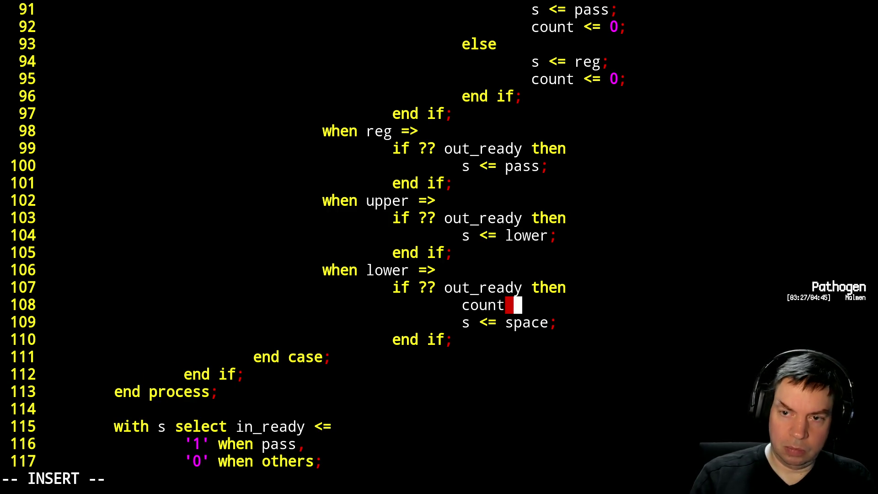
key(Escape)
Change the count resets in the reg and reset branches from '<=' to ':=' with r:.
key(Up)
key(Up)
key(Up)
key(Up)
key(Down)
key(Right)
key(Right)
key(Right)
key(Right)
key(Right)
key(Right)
text(r:)
key(Up)
key(Up)
key(Up)
key(Up)
key(Up)
key(Up)
key(Up)
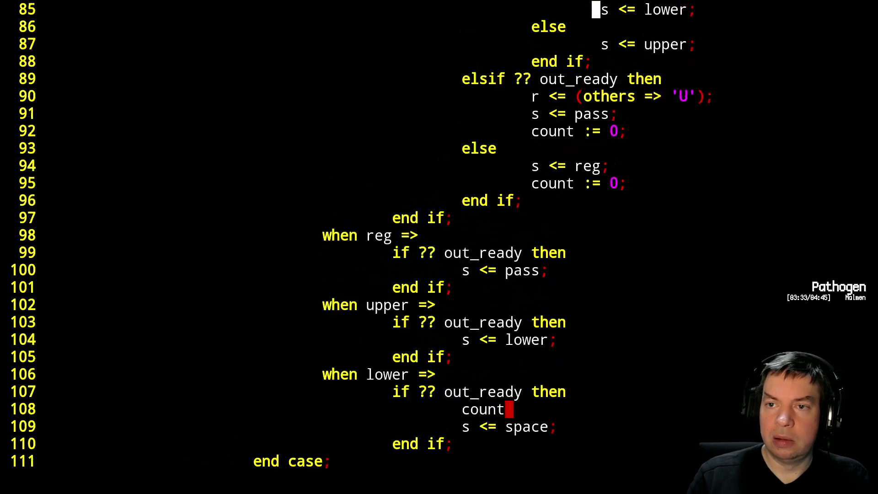
key(Up)
key(Up)
key(Up)
key(Up)
key(Up)
key(Up)
key(Down)
key(Down)
key(Down)
key(Down)
key(Down)
key(Down)
key(Down)
key(Down)
key(Down)
key(Down)
key(Left)
key(Left)
key(Left)
text(r:)
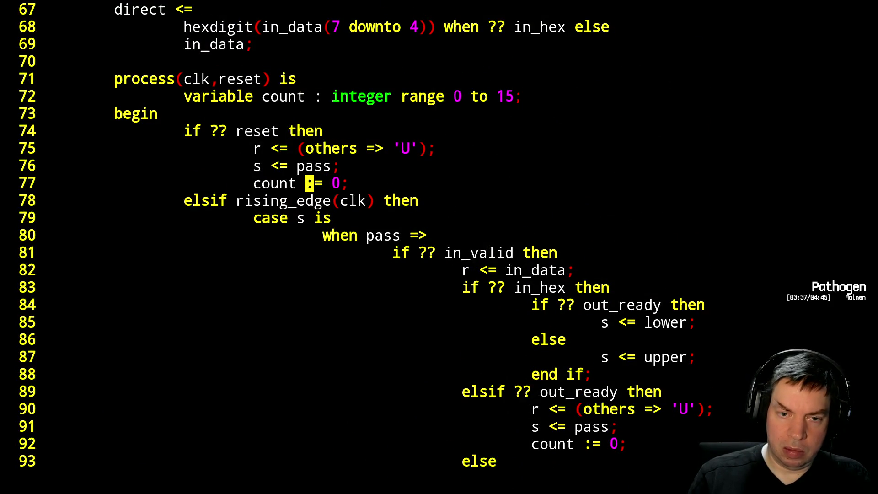
text(count)
key(Down)
key(Down)
key(Down)
key(Down)
key(Down)
text(:=)
Replace the count line with 'if count < 15 then' and indent 's <= space;' under it.
key(BackSpace)
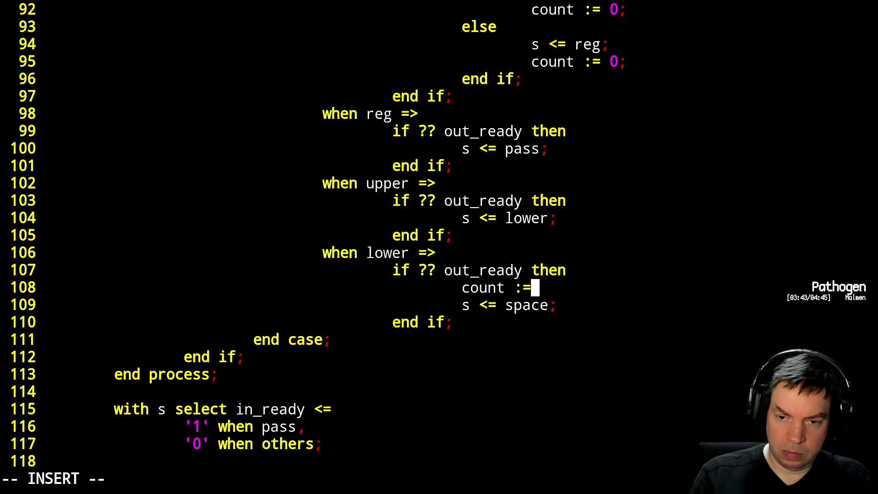
key(BackSpace)
key(BackSpace)
key(BackSpace)
key(BackSpace)
text(if()
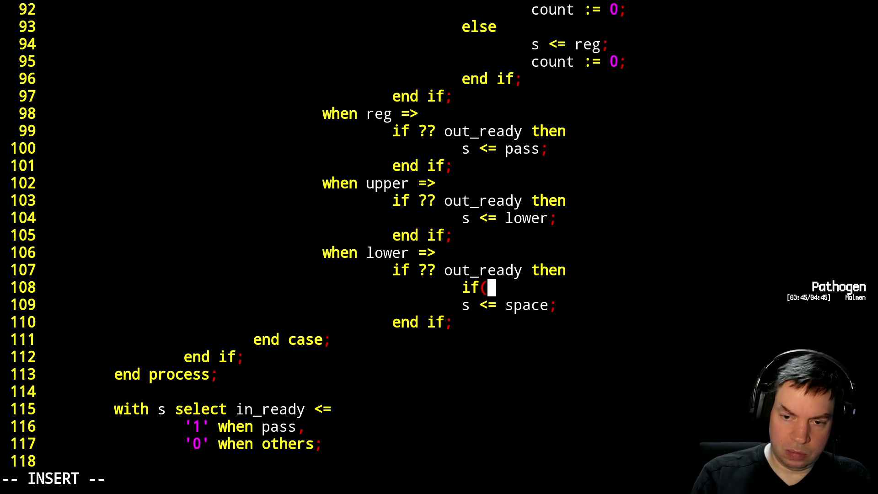
text( count < 15)
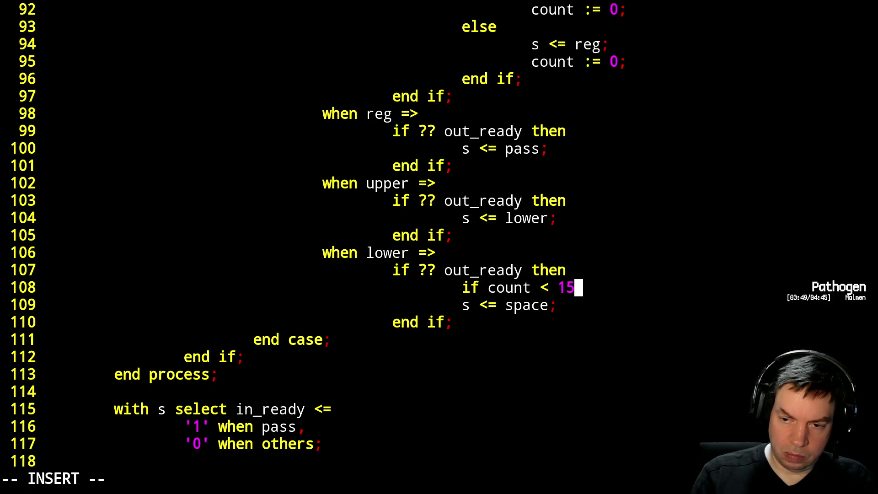
text( then)
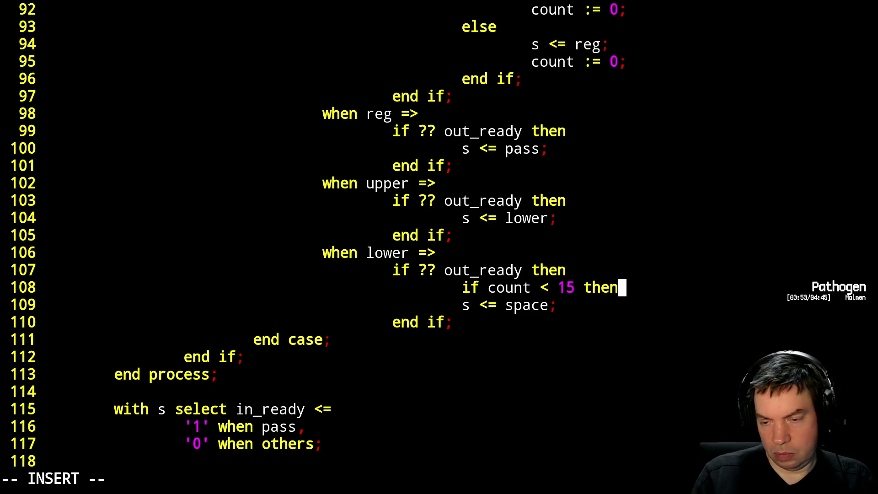
key(Escape)
key(j)
key(greater)
key(greater)
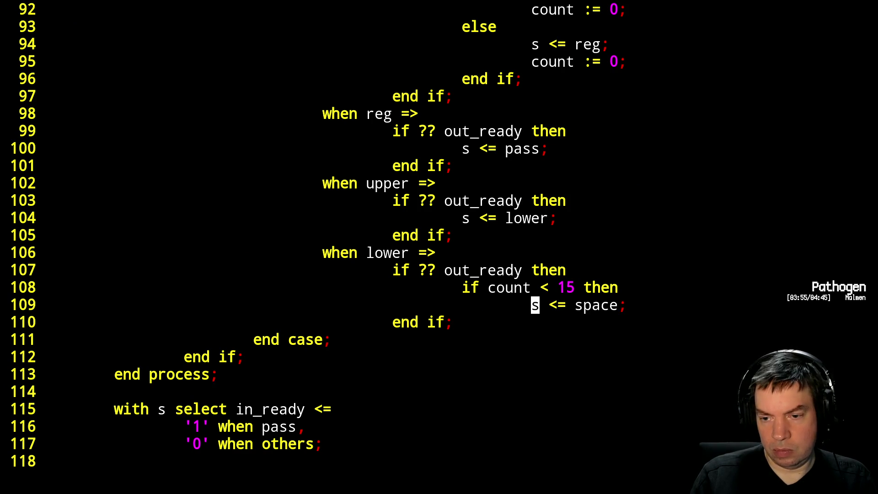
key(A)
key(Return)
text(co)
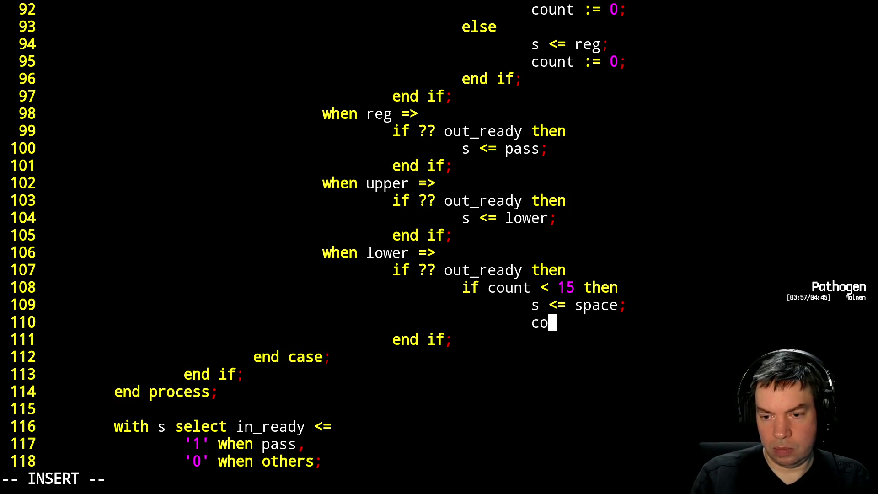
text(unt := count + 1;)
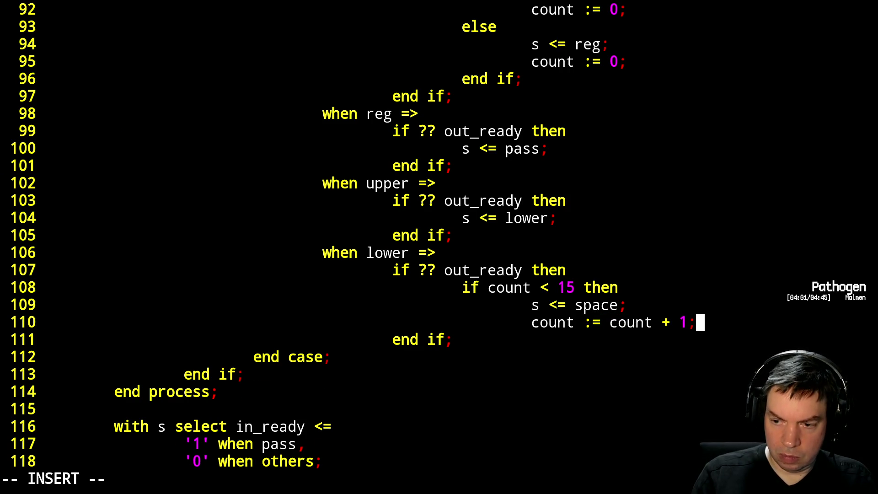
Add 'count := count + 1;', an else branch with 's <= cr; count := 0;', and 'end if;'.
key(Return)
text(else)
key(Return)
text(s <= cr;)
key(Return)
text(count := 0;)
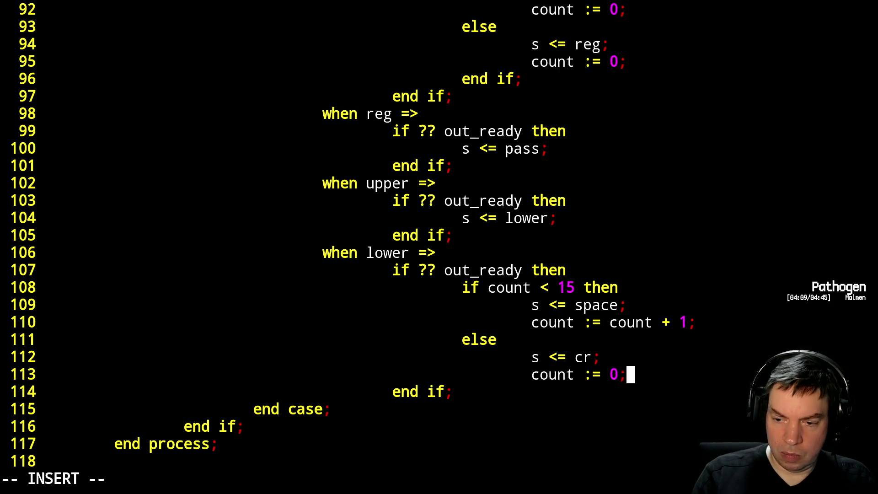
key(Return)
key(BackSpace)
text(end if)
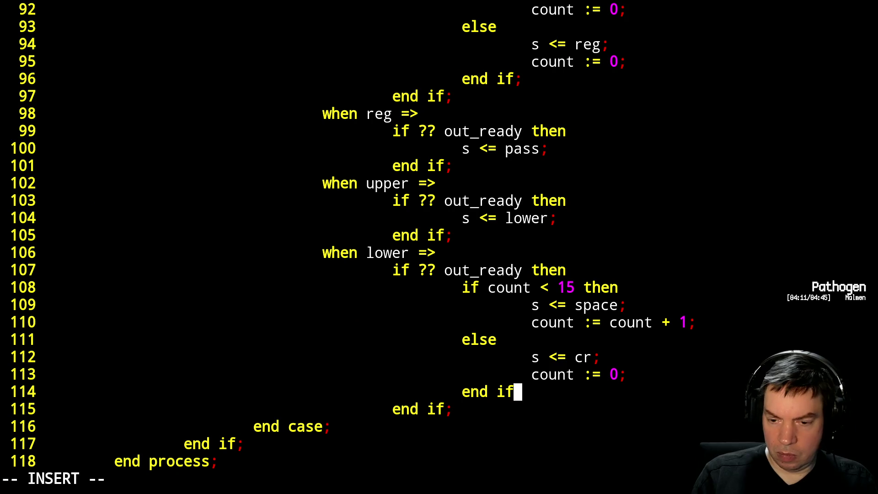
text(;)
key(Escape)
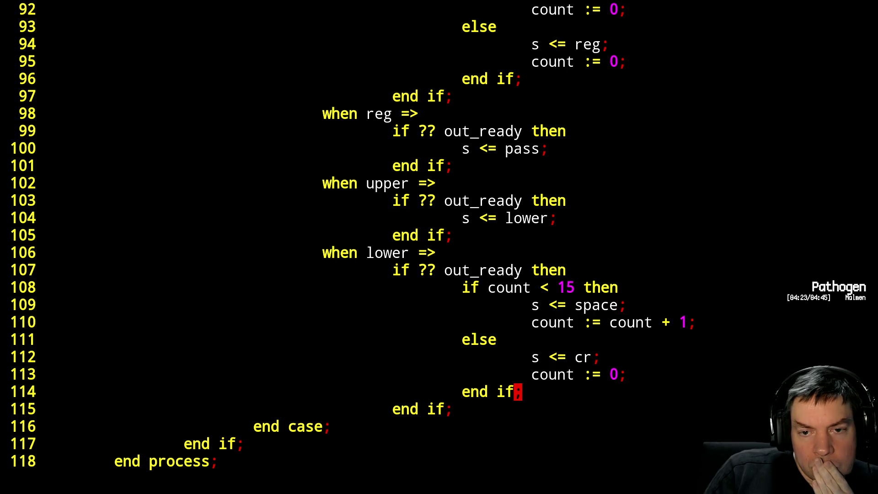
Start a 'when cr =>' case after the lower branch with 'if ?? out_ready then'.
key(Down)
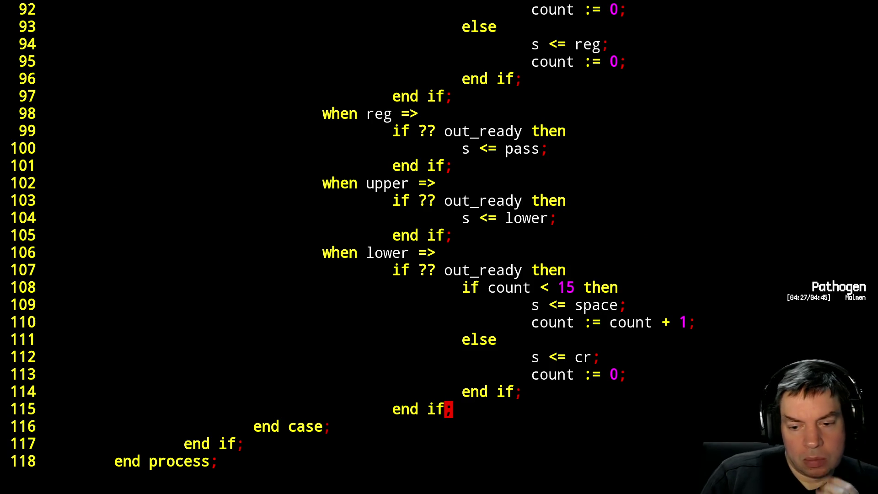
key(o)
key(BackSpace)
text(e\)
key(BackSpace)
key(BackSpace)
text(when cr =>)
key(Return)
key(Tab)
text(if ?? out_ready then)
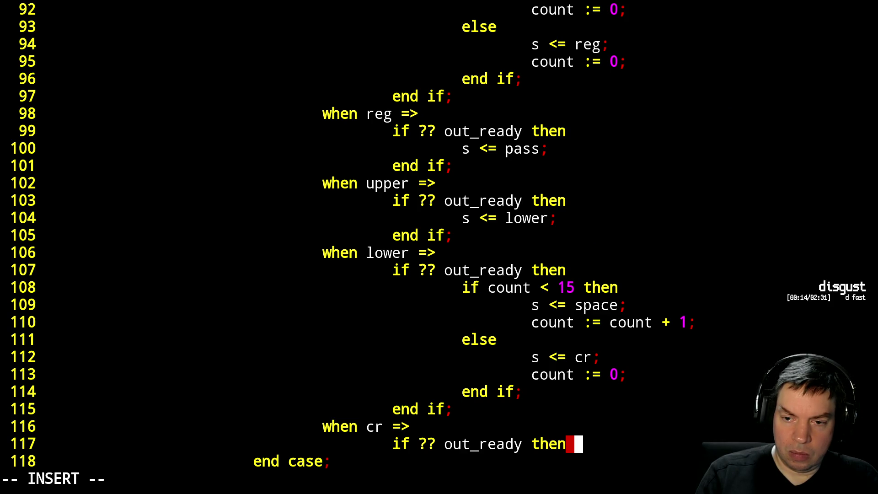
Make the cr state advance with 's <= nl;' and close its check with 'end if;'.
key(Return)
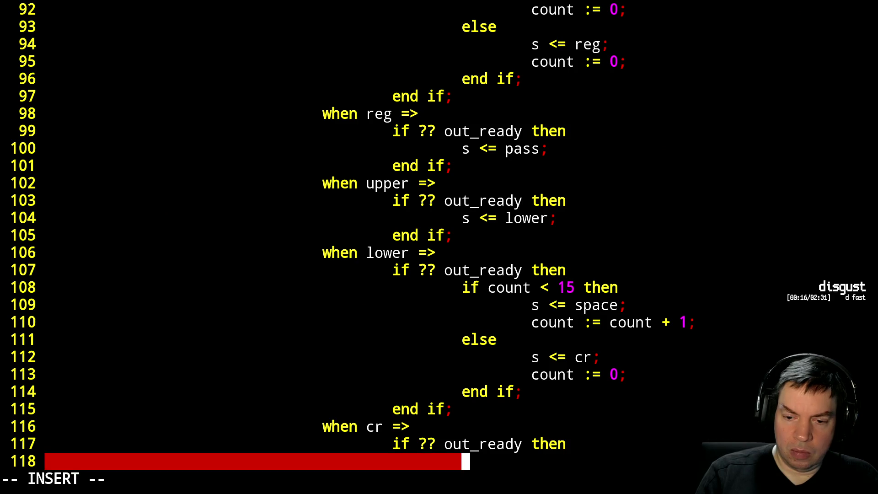
text(s <= nl;)
key(Return)
key(BackSpace)
text(end if;)
key(Return)
key(BackSpace)
text(when nl =>)
Write the 'when nl =>' case that returns to pass once out_ready is set.
key(Return)
text(if ?? out_ready then)
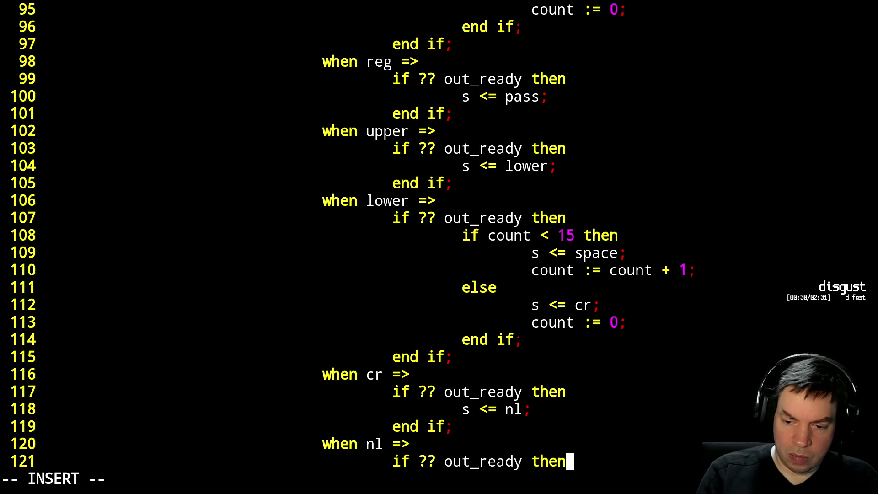
key(Return)
text(s <=)
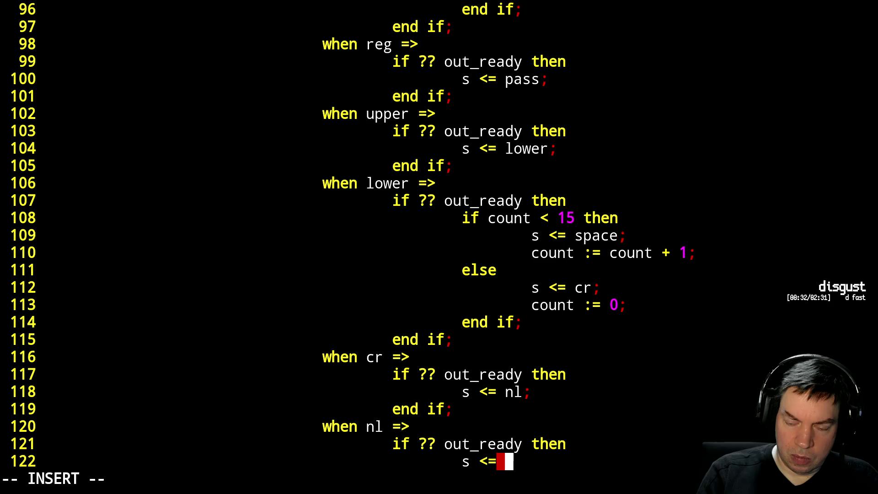
text( pass;)
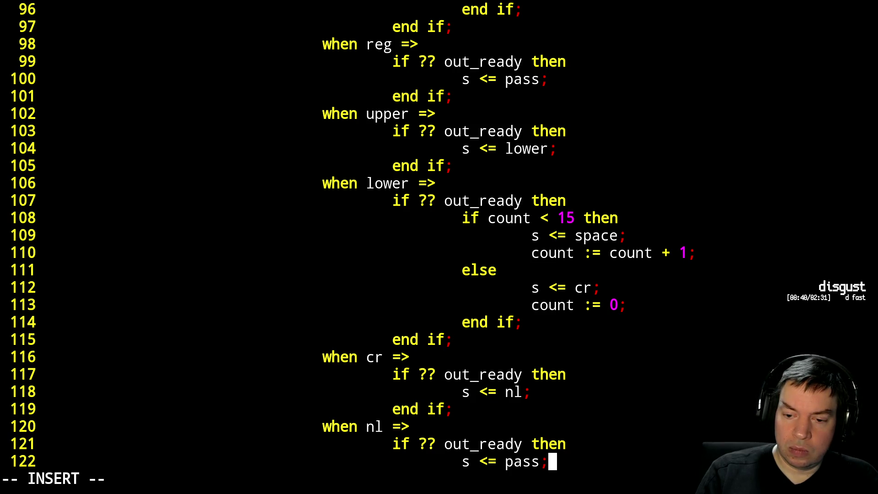
key(Return)
key(BackSpace)
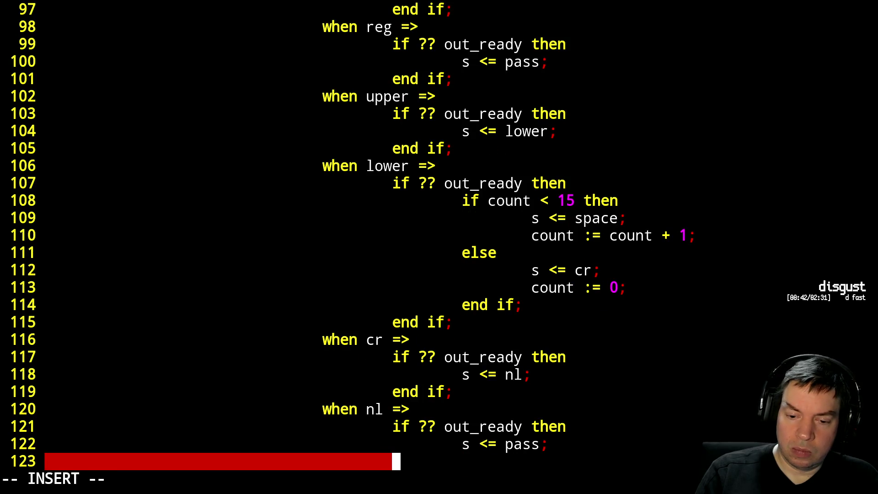
text(end if;)
key(Return)
key(BackSpace)
text(when ho)
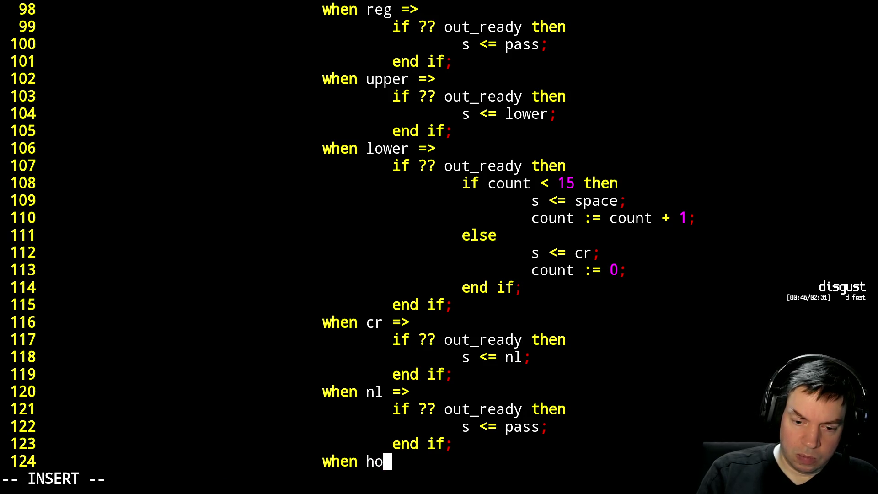
text(me1 =>)
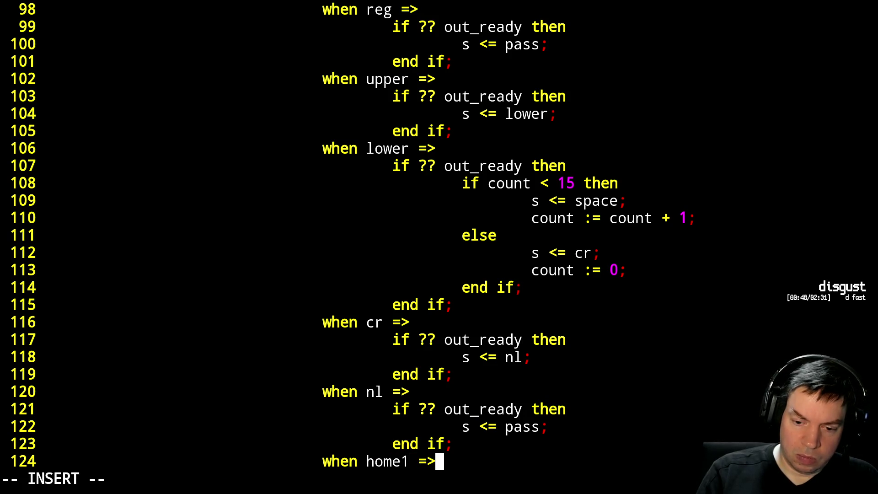
Begin a 'when home1 =>' case with its 'if ?? out_ready' check.
key(Return)
key(Tab)
text(if ?? out_ready then)
key(Return)
key(Tab)
text(s <=)
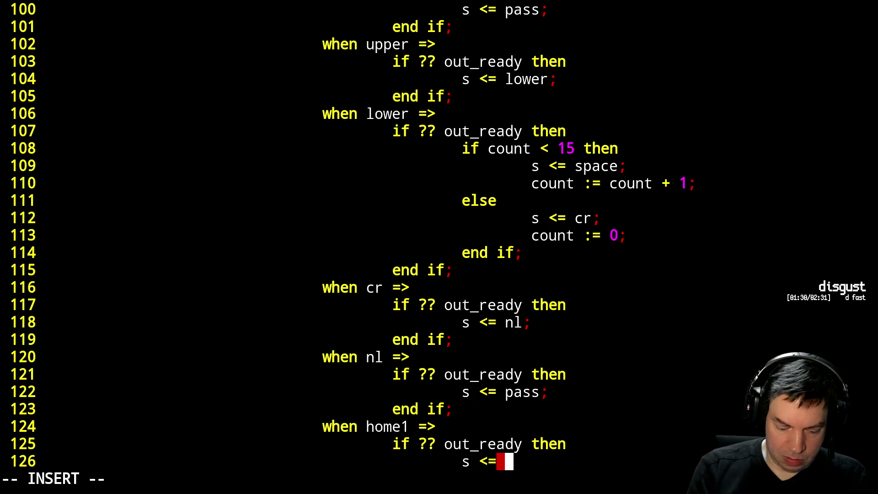
text(home2;)
Close the home1 branch and write a home2 case that moves to home3 when out_ready.
key(Return)
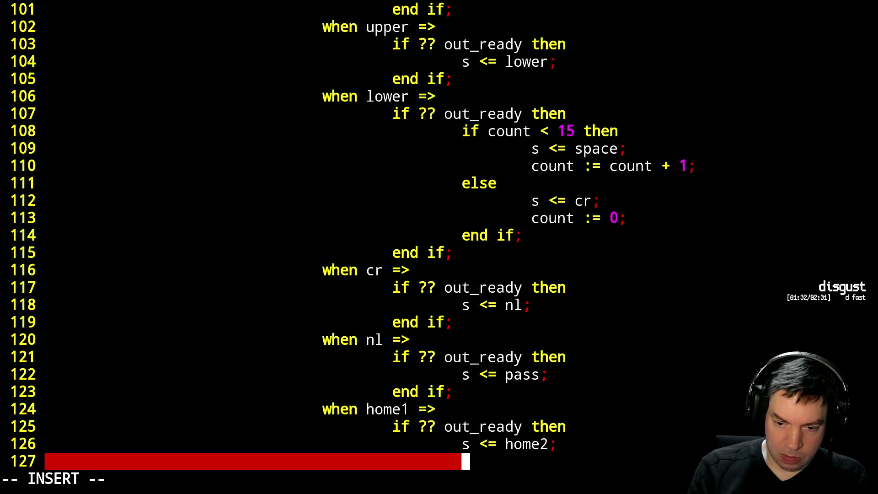
key(BackSpace)
text(end if;)
key(Return)
key(BackSpace)
text(when home2)
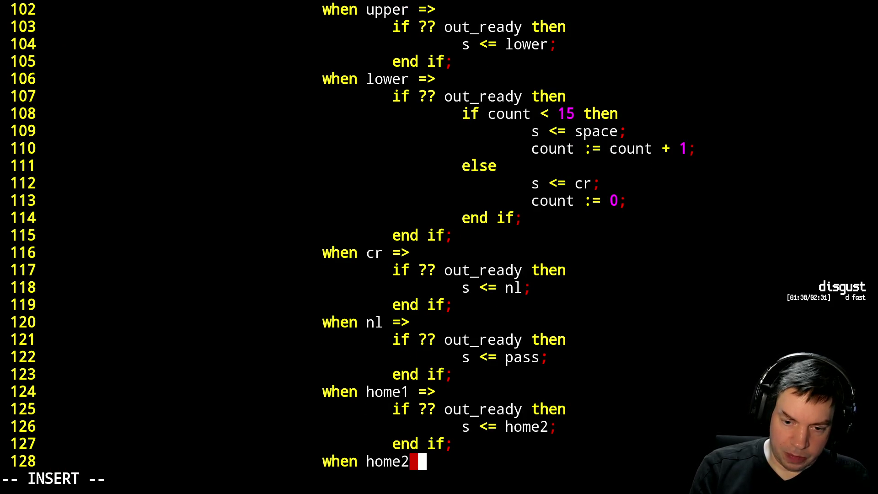
text( =>)
key(Return)
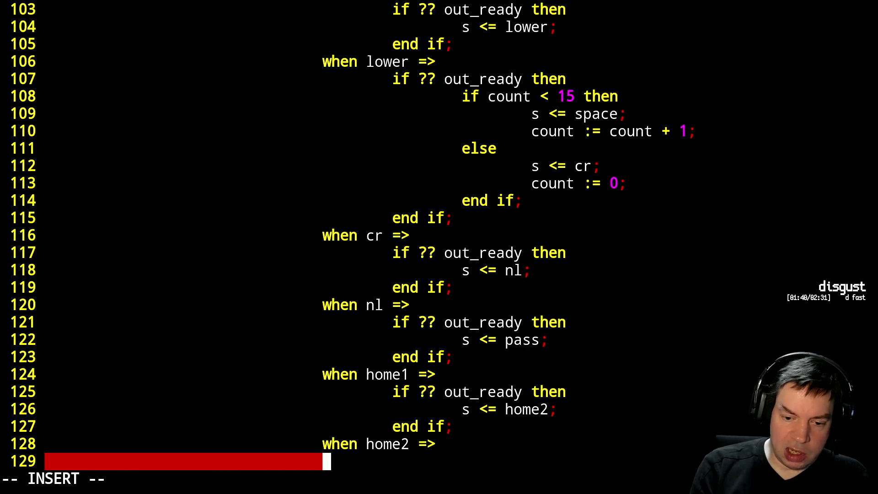
key(Tab)
text(if ?? out_ready then)
key(Return)
text(s <= home3;)
key(Return)
key(BackSpace)
text(end if;)
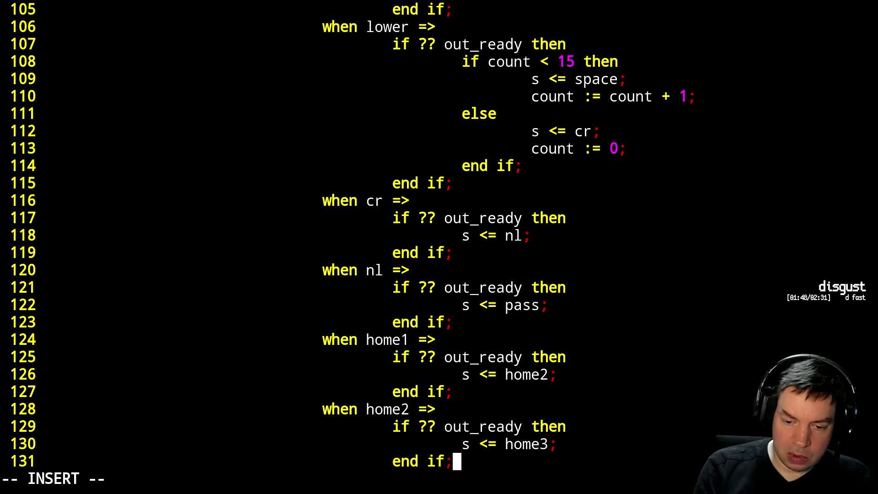
Write a home3 case that returns to pass when out_ready and close its if block.
key(Return)
key(BackSpace)
text(when home3 =>)
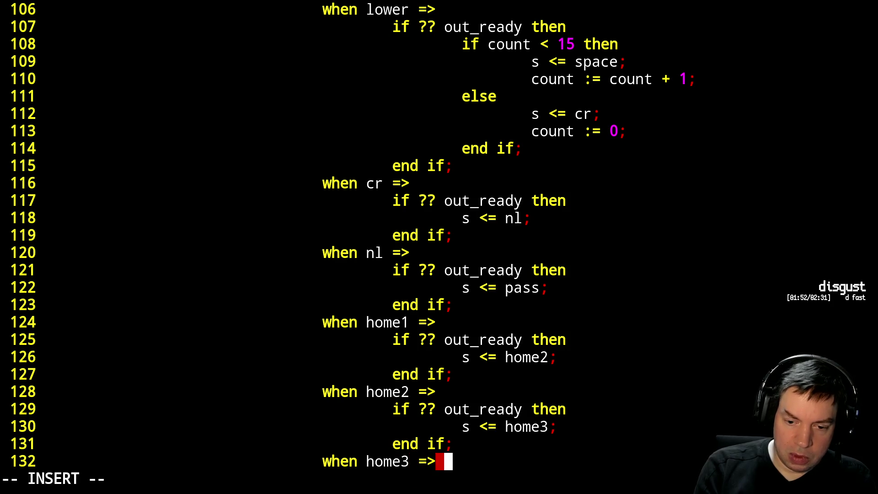
key(Return)
key(Tab)
text(if ?? out_ready then)
key(Return)
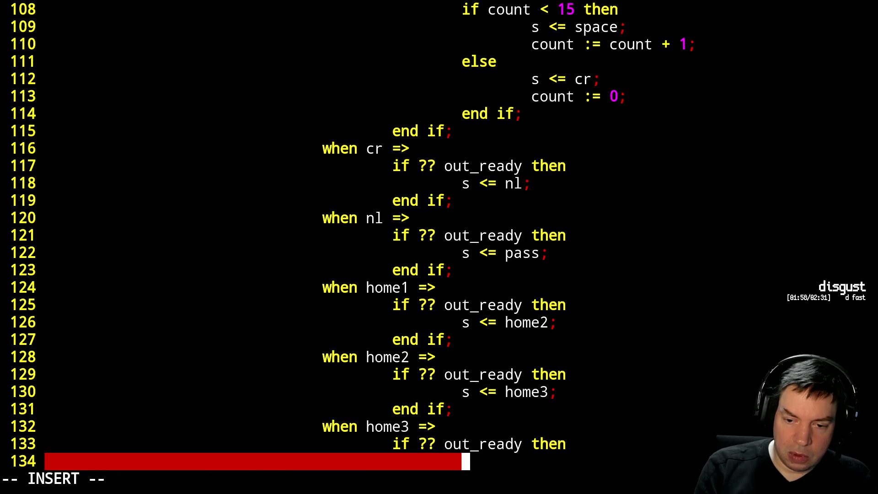
text(s <= pass)
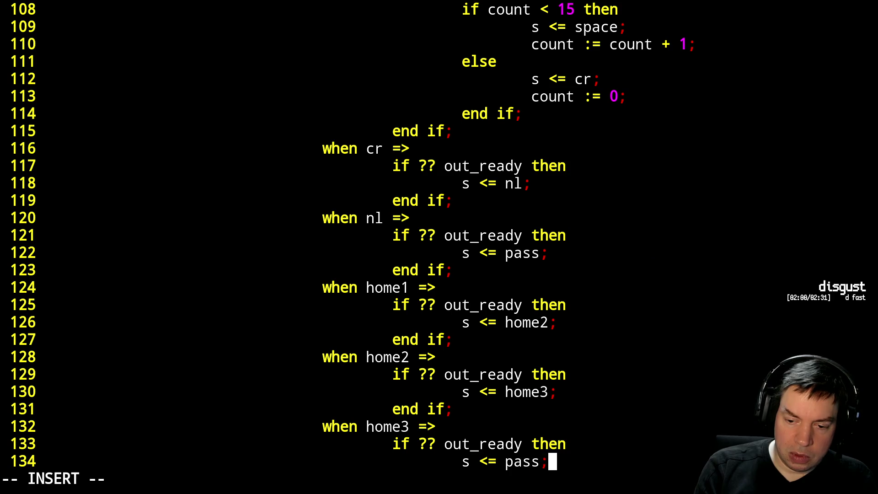
text(;)
key(Return)
key(BackSpace)
text(end if;)
key(Escape)
key(j)
key(j)
key(j)
key(k)
key(k)
key(k)
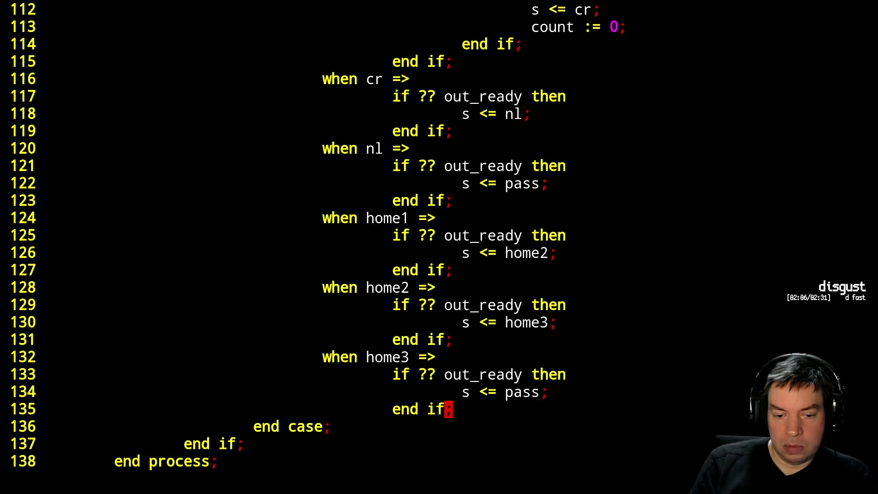
text(:q)
Save and quit bin2hex.vhdl, run ./sim.sh, and reopen the file after the missing space choice error.
key(Return)
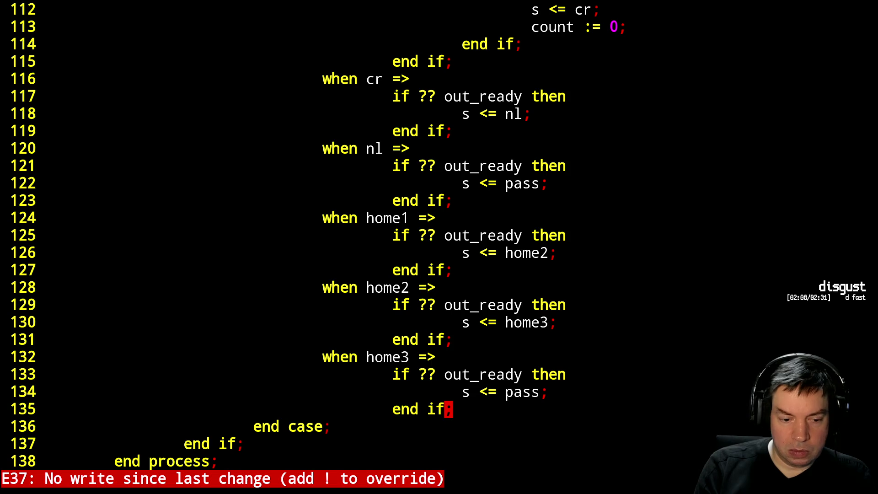
text(:wq)
key(Return)
text(./sim.sh)
key(Return)
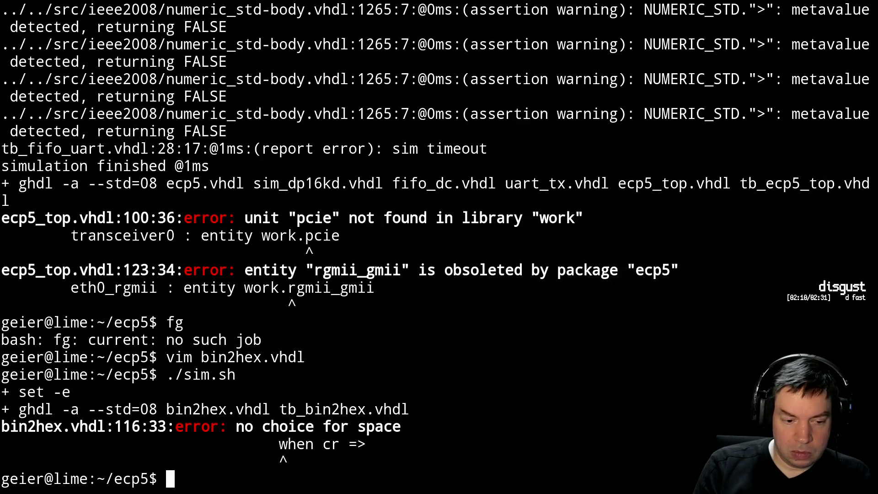
key(Up)
key(Up)
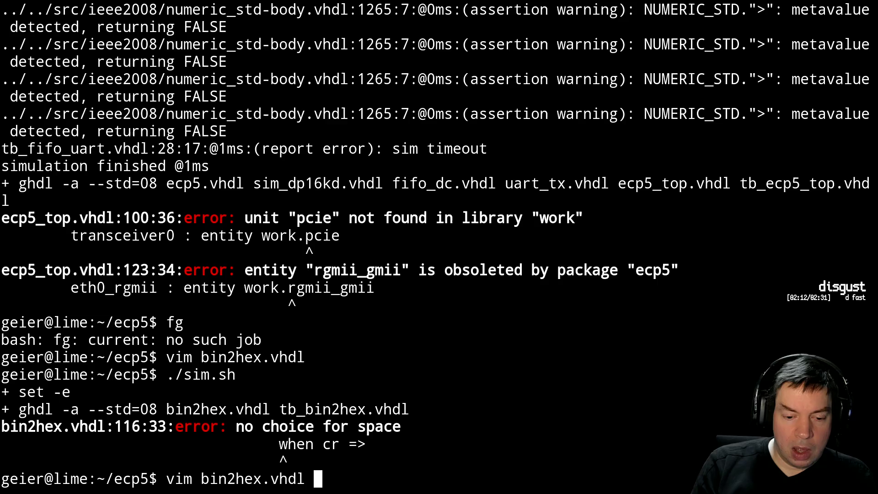
key(Return)
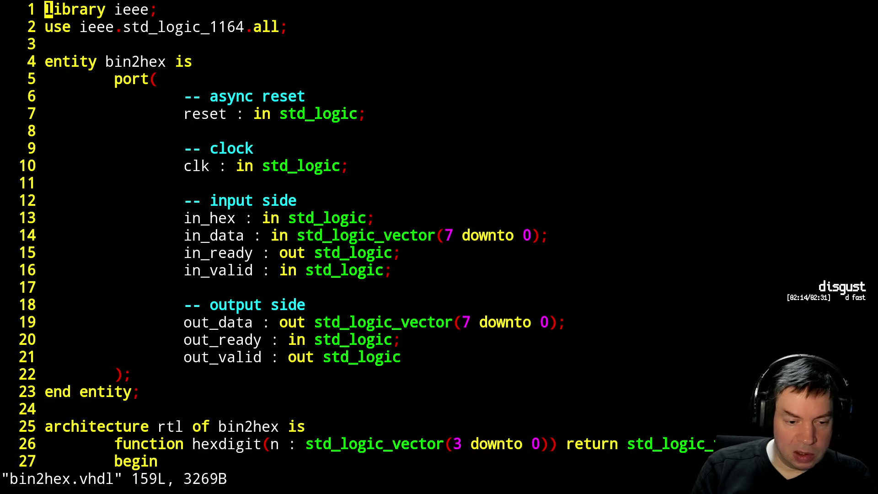
Add a 'when space =>' case near line 116 that moves to pass once out_ready is set.
key(ctrl+o)
key(k)
key(j)
text(ko)
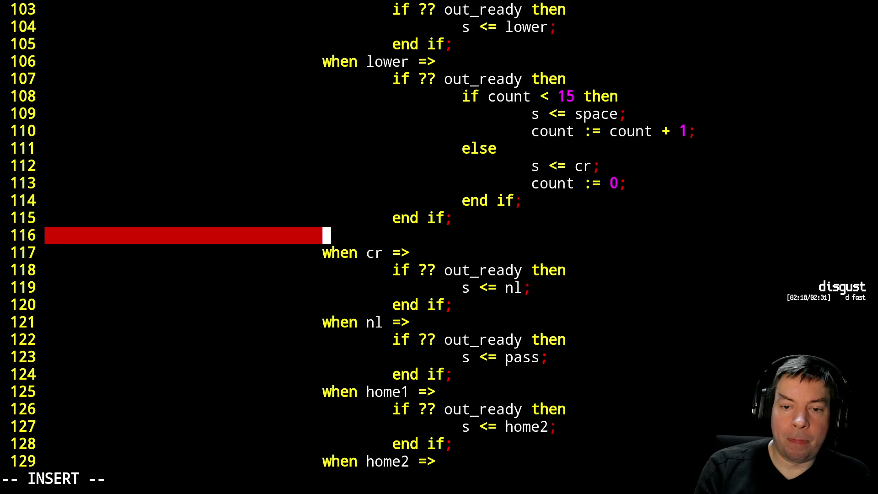
text(when space =>)
key(Return)
text(if ?? out_rea)
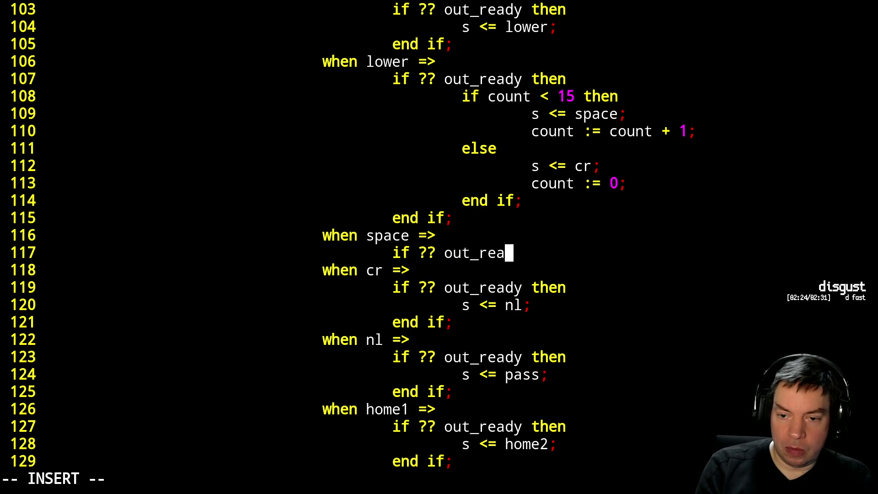
text(dy then)
key(Return)
text(s <=)
text(pass;)
key(Return)
key(BackSpace)
text(end if;)
key(Escape)
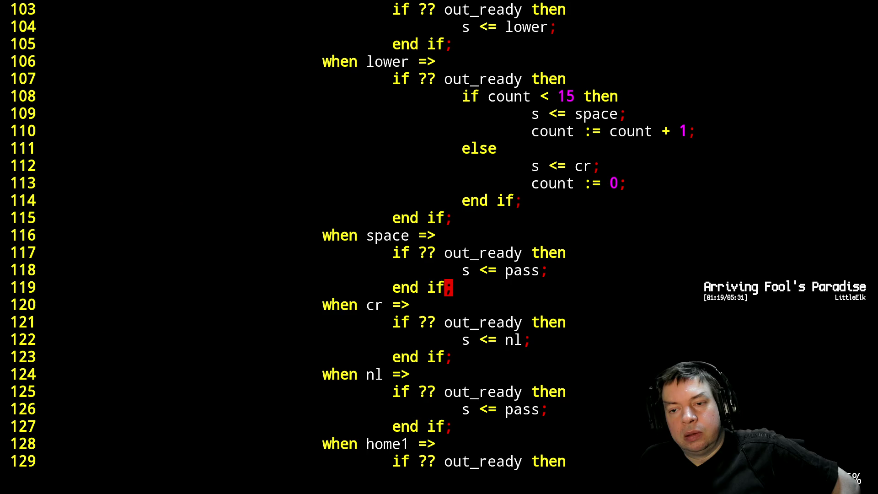
text(:x)
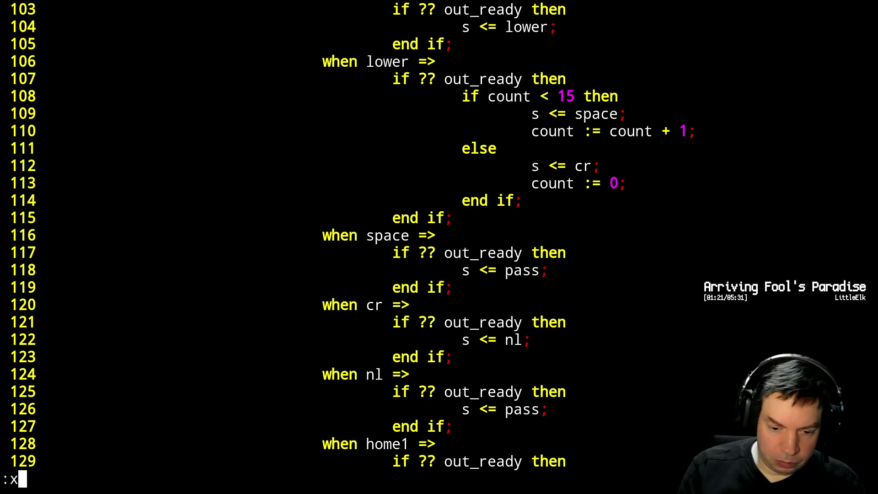
Save and close bin2hex.vhdl with :x and recall the previous shell command.
key(Return)
key(Up)
key(Up)
Rerun ./sim.sh, reload the tb_bin2hex waveforms to check out_data ends at 20, and close GTKWave.
key(Return)
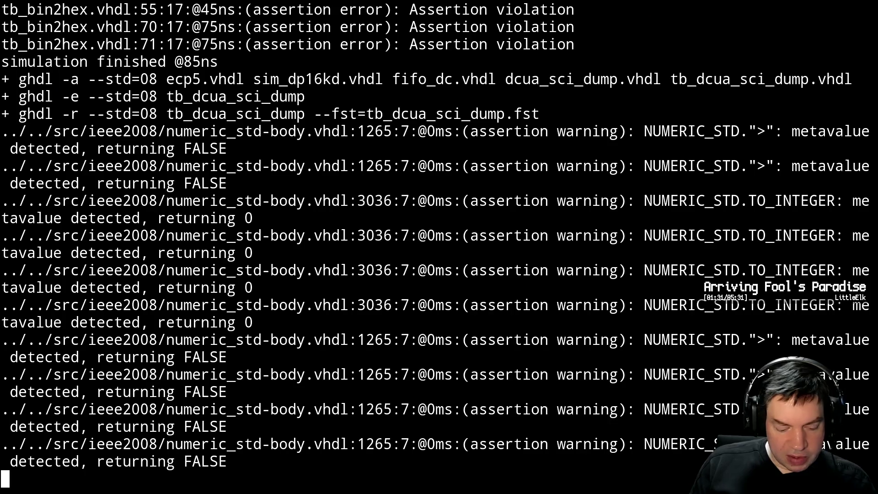
key(alt+Tab)
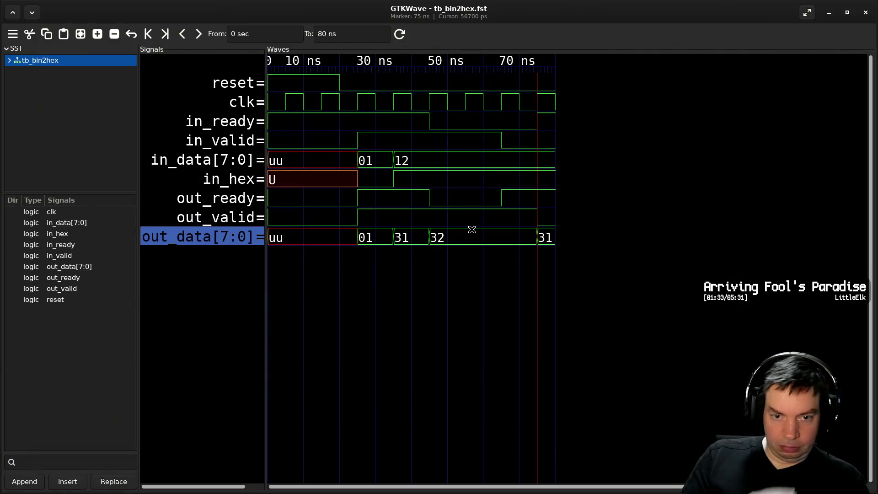
key(ctrl+shift+r)
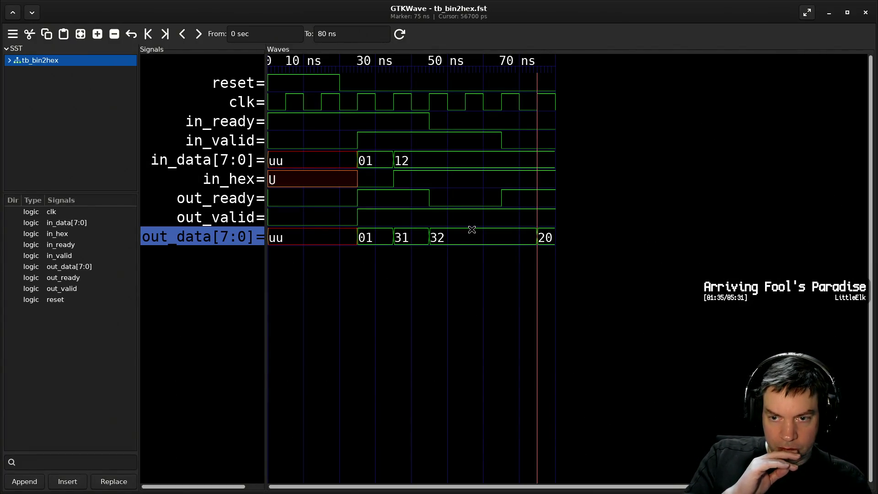
key(alt+Tab)
key(alt+Tab)
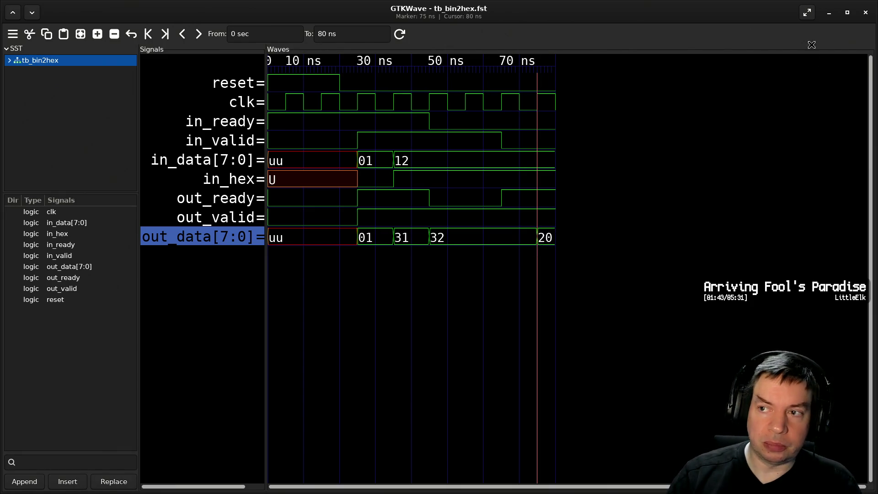
click(866, 13)
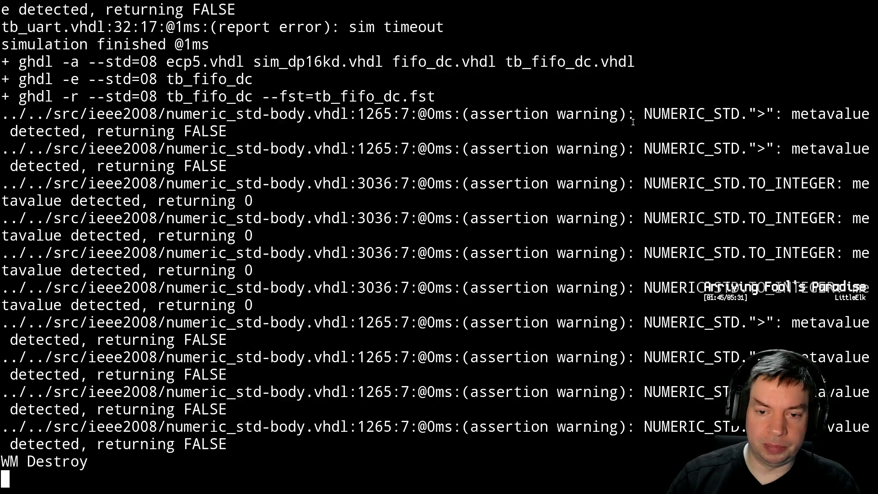
Suspend and background the running simulation, then open the Makefile in Vim.
key(Return)
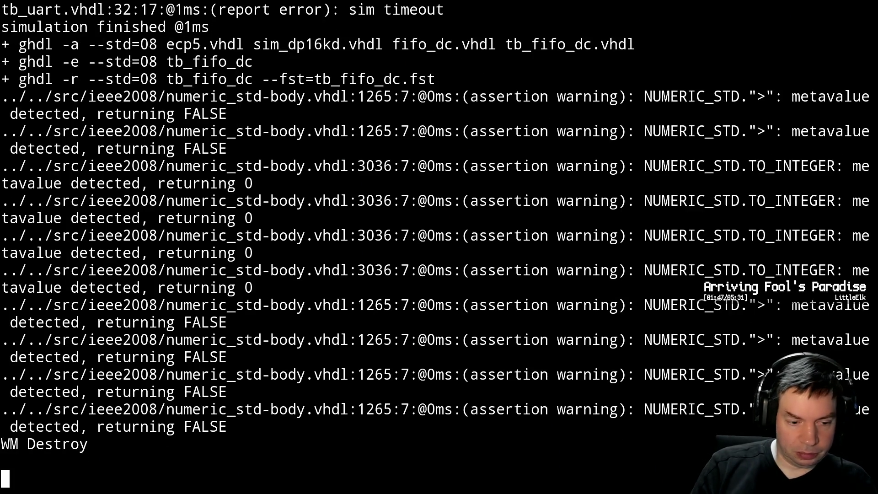
key(ctrl+z)
text(bg)
key(Return)
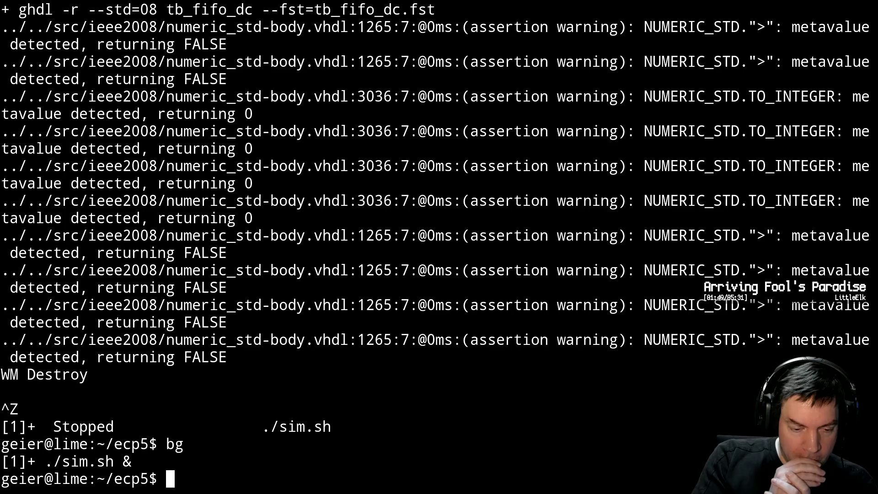
text(vim Makefile)
key(Return)
Insert 'bin2hex.vhdl' into the ecp5_top.json rule's source list after ecp5.vhdl and save the Makefile.
key(j)
key(j)
key(j)
key(j)
key(j)
key(j)
key(j)
key(k)
key(k)
key(j)
key(l)
key(l)
key(l)
key(l)
key(l)
key(l)
key(l)
key(l)
key(l)
key(l)
key(l)
key(l)
key(l)
key(l)
key(l)
key(l)
key(l)
key(l)
key(l)
key(l)
key(l)
key(l)
key(l)
key(l)
key(ctrl+l)
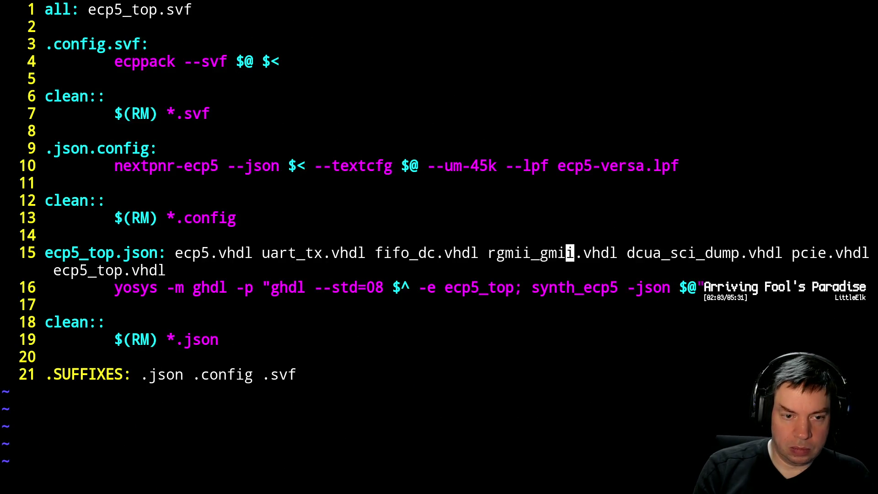
key(h)
key(h)
key(h)
key(b)
key(b)
key(b)
key(b)
key(b)
key(h)
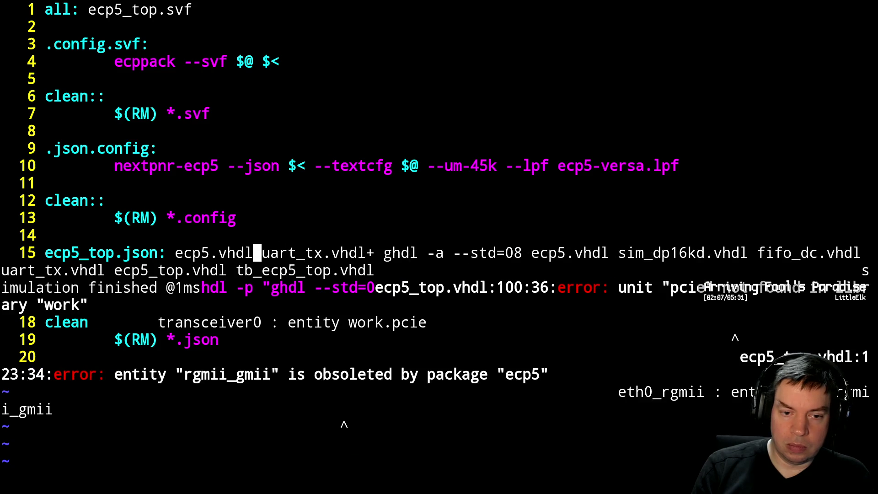
key(ctrl+l)
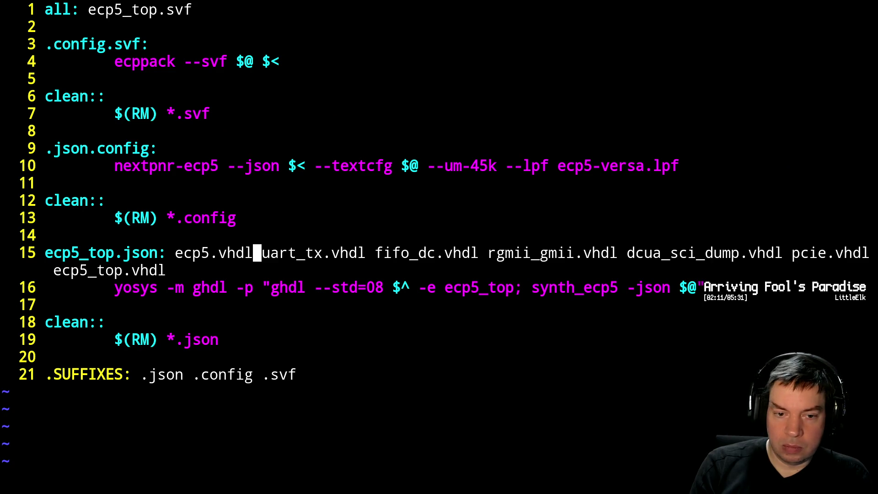
text(abin2)
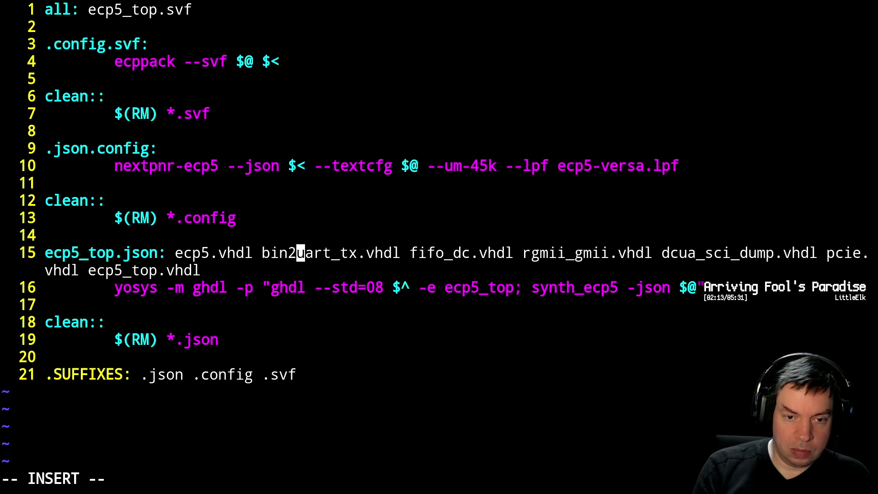
text(hex.vhdl )
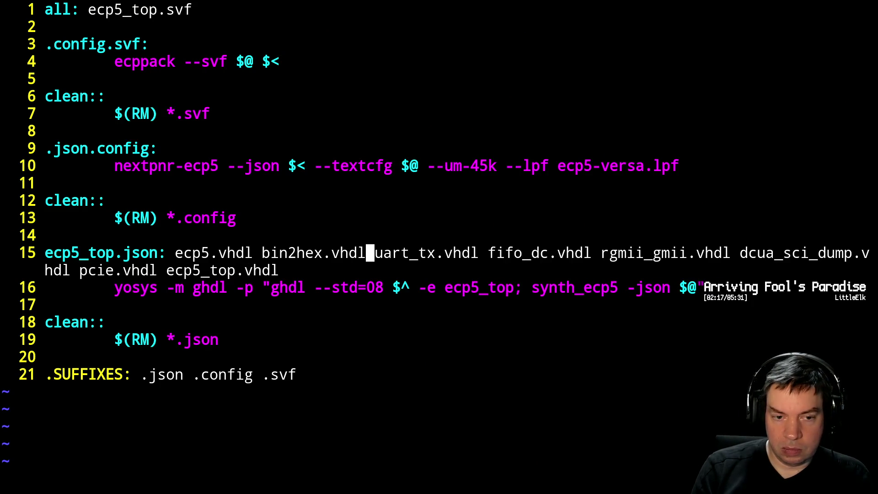
text(:wq)
key(Return)
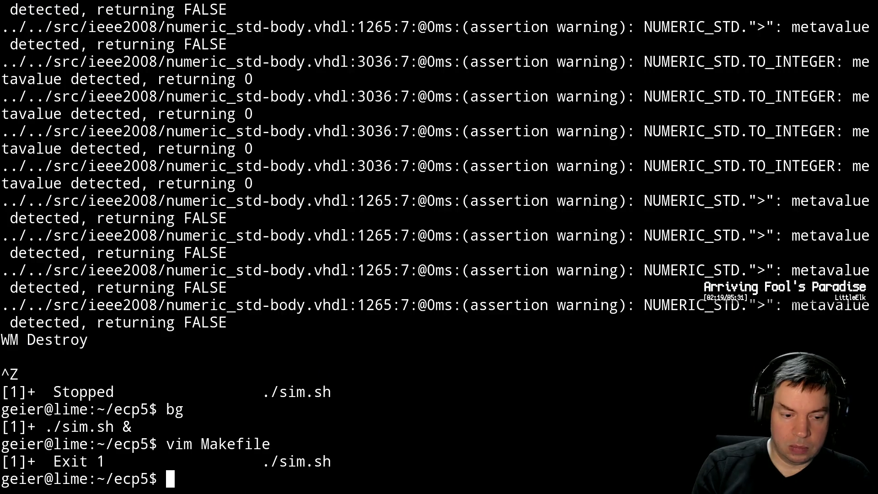
text(make)
Run the FPGA build, then open ecp5_top.vhdl in Vim and page down through it.
key(Return)
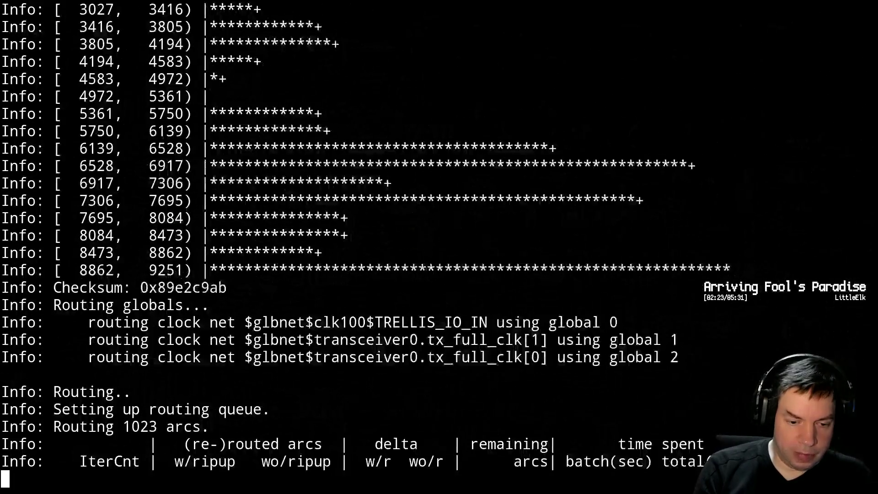
text(vim ecp5)
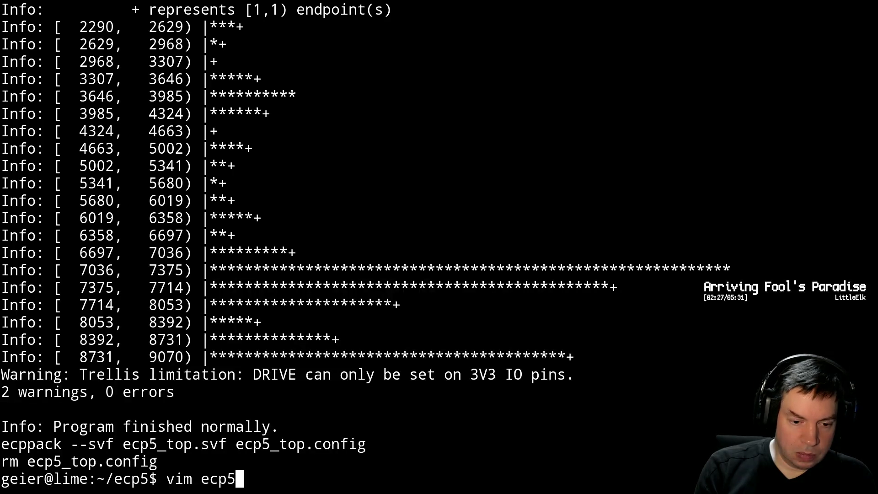
text(_t)
key(Tab)
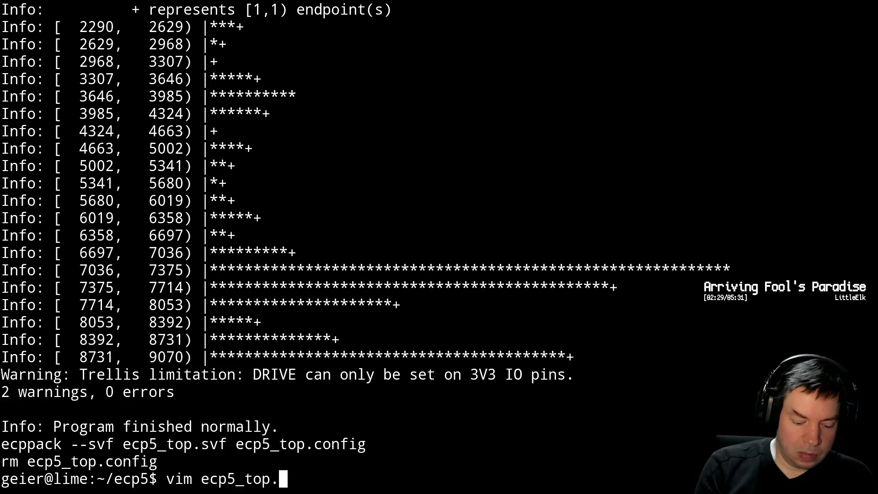
text(vhdl)
key(Return)
key(ctrl+f)
key(ctrl+f)
key(ctrl+f)
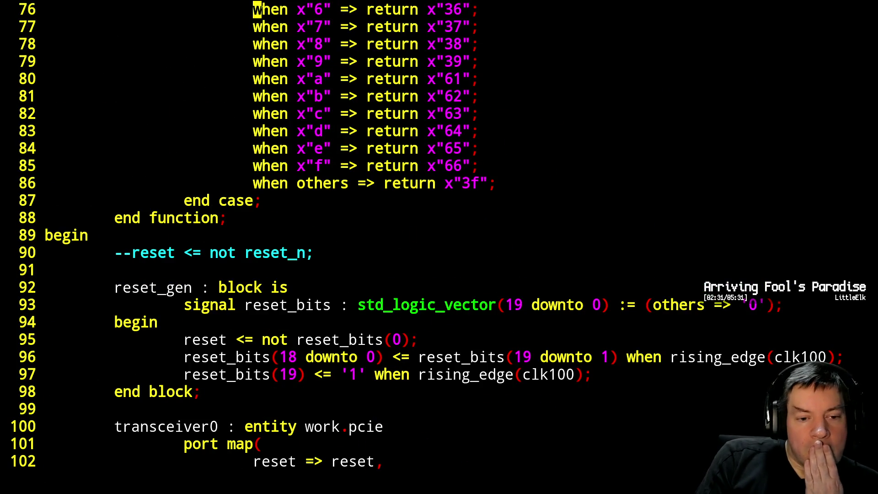
key(ctrl+f)
key(ctrl+f)
key(ctrl+b)
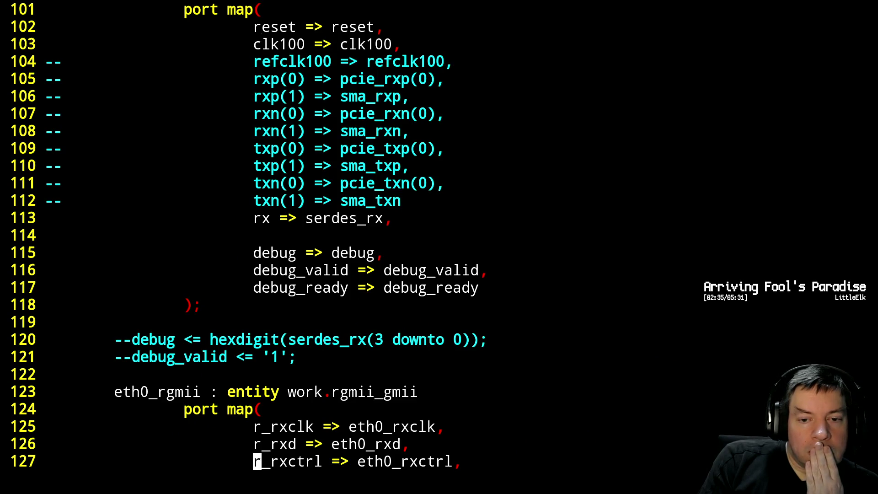
key(ctrl+b)
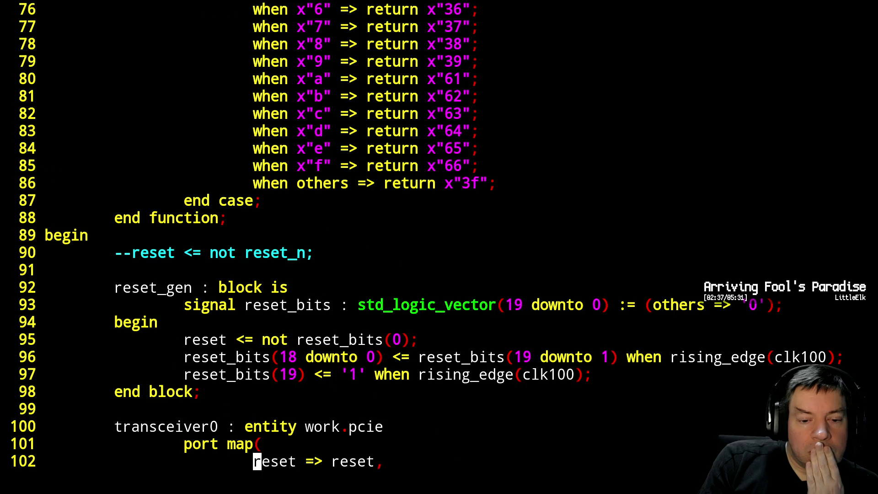
key(ctrl+f)
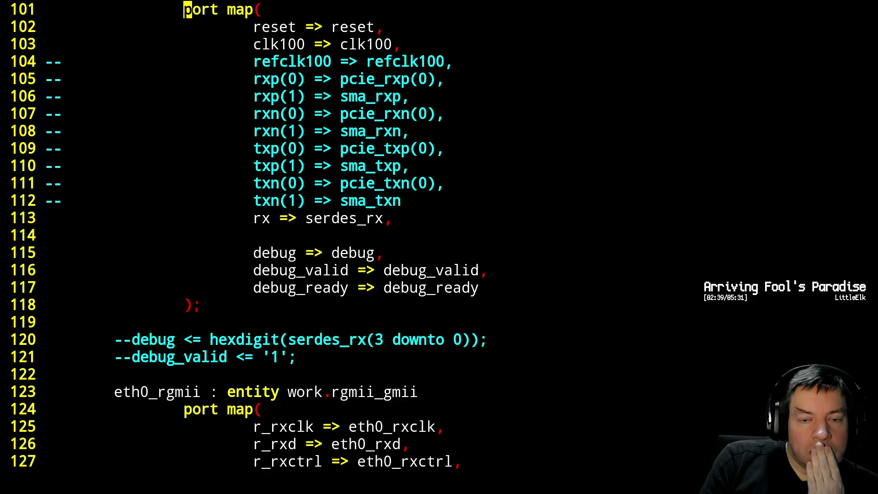
key(ctrl+f)
key(ctrl+f)
key(ctrl+f)
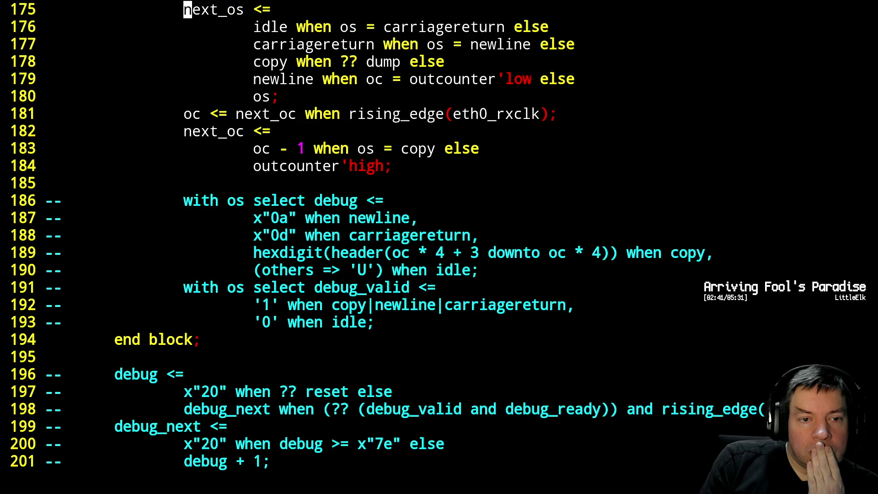
key(ctrl+f)
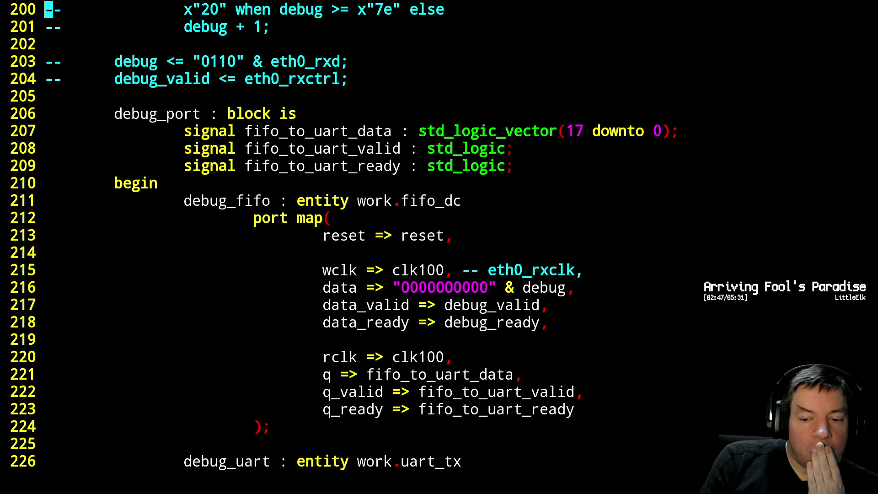
key(ctrl+f)
key(ctrl+b)
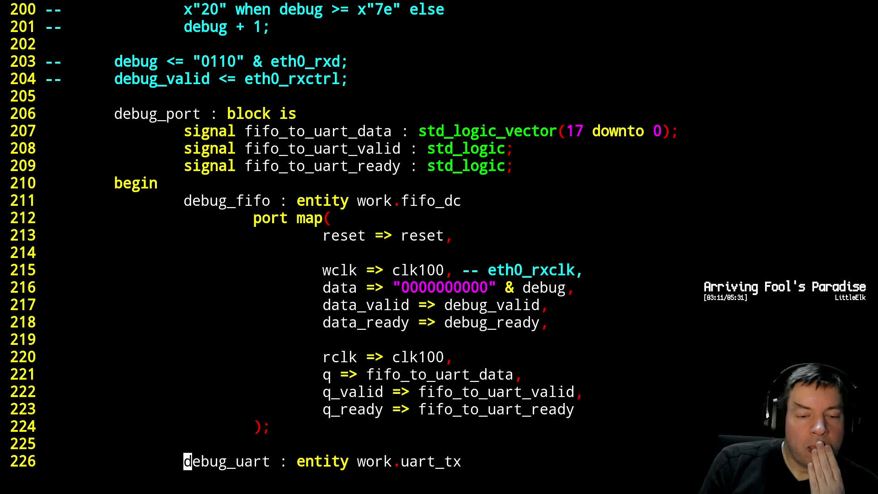
text(:wq)
key(Return)
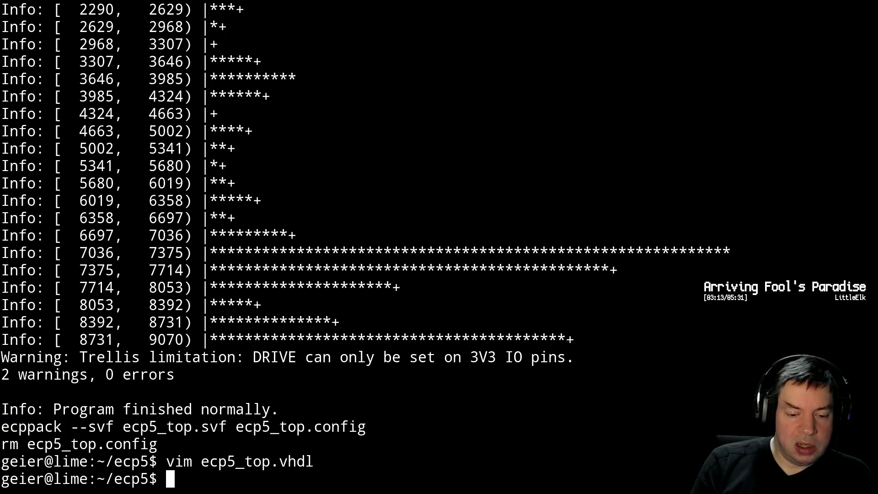
text(vim d)
Open dcua_sci_dump.vhdl and delete the 23-line block starting at the state type declaration.
key(Tab)
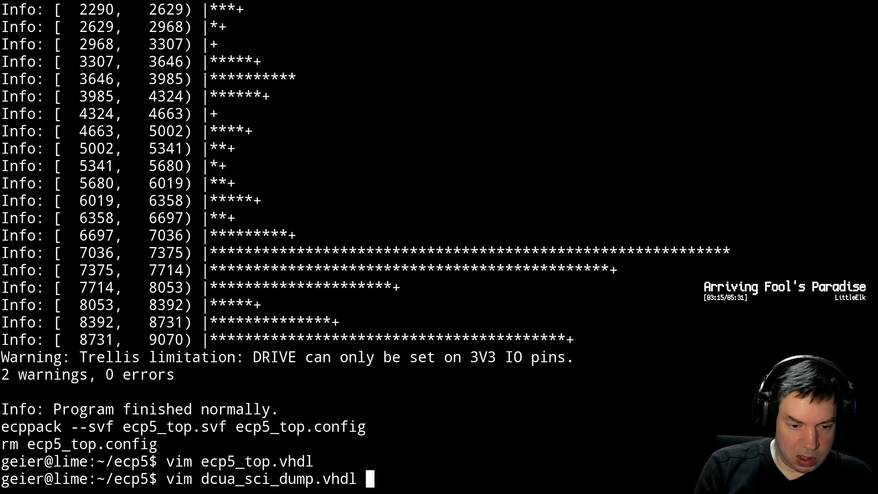
key(Return)
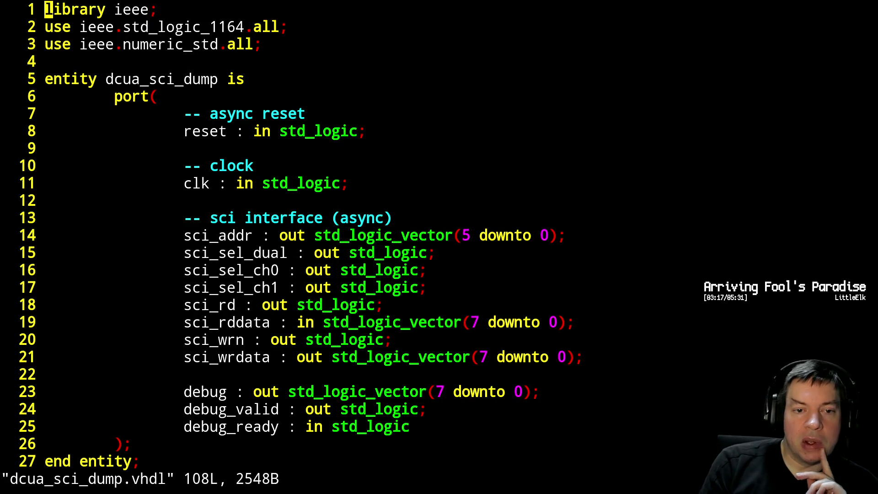
key(ctrl+f)
key(j)
key(j)
key(j)
key(j)
key(shift+v)
key(j)
key(j)
key(j)
key(j)
key(j)
key(j)
key(j)
key(j)
key(d)
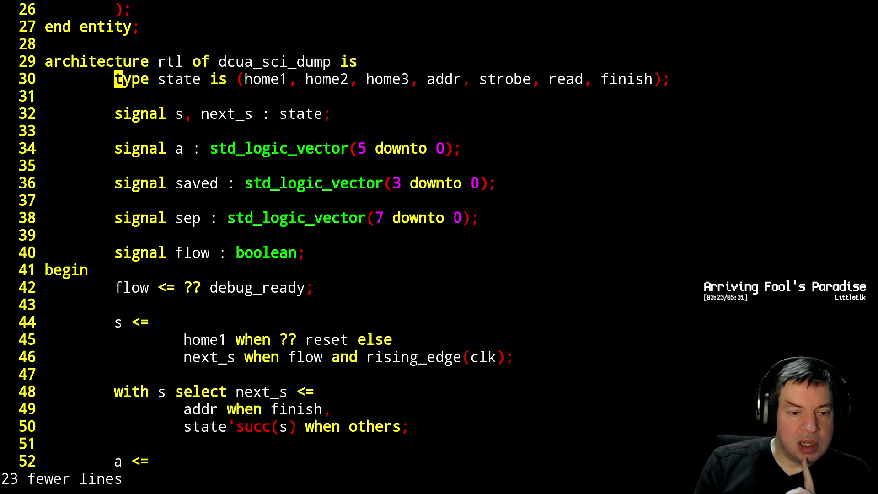
Read through the remaining signal declarations, address counter logic and sep selection block.
key(j)
key(j)
key(j)
key(j)
key(j)
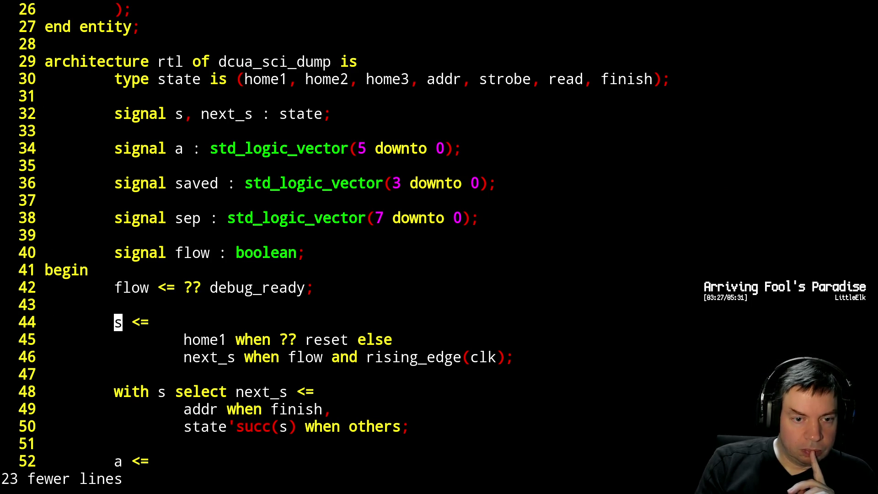
key(j)
key(j)
key(j)
key(j)
key(j)
key(j)
key(j)
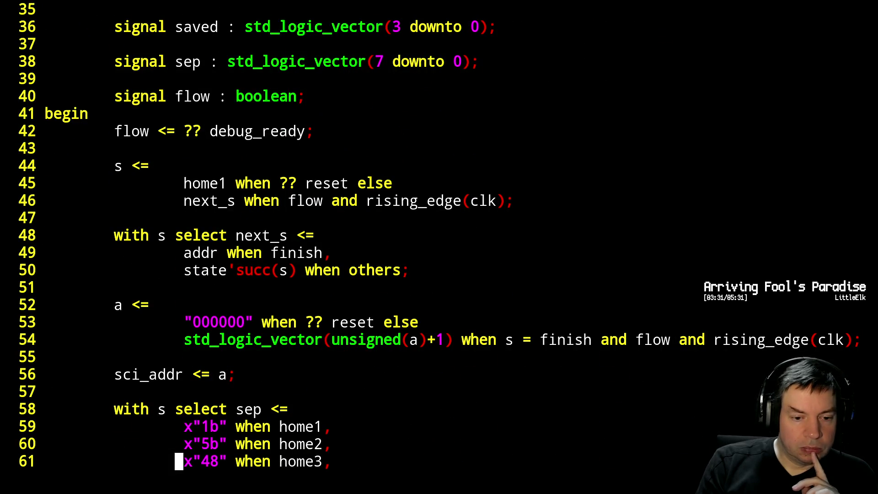
key(k)
key(k)
key(k)
key(k)
key(k)
key(k)
key(k)
key(k)
key(k)
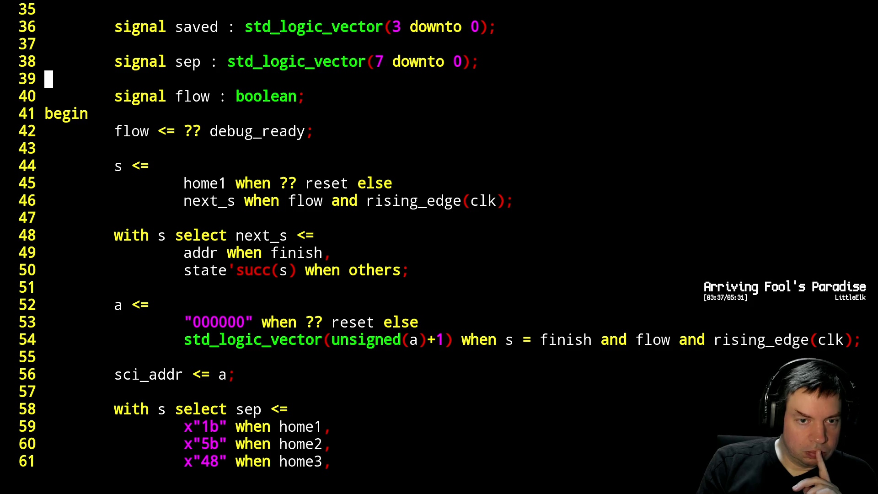
key(k)
key(k)
key(k)
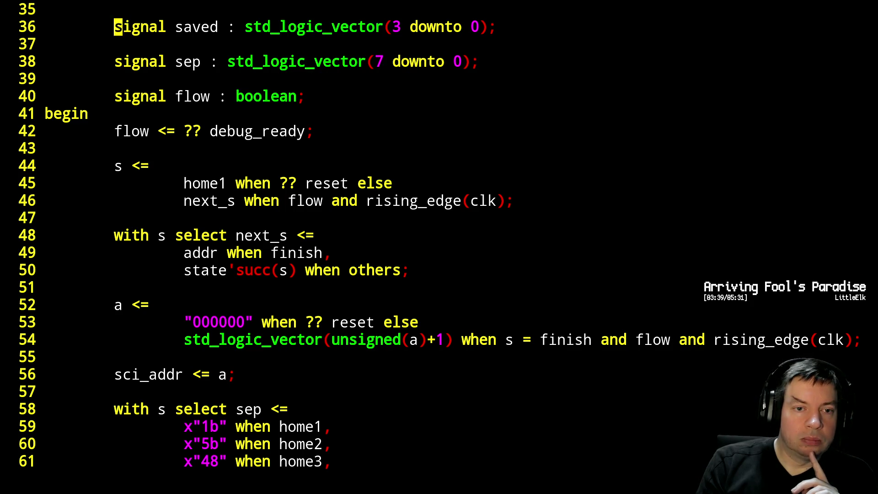
key(k)
key(k)
key(k)
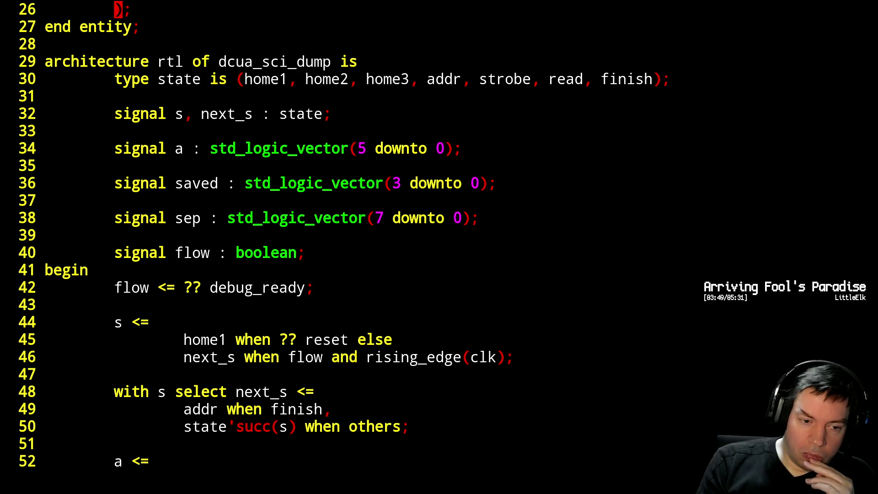
key(ctrl+f)
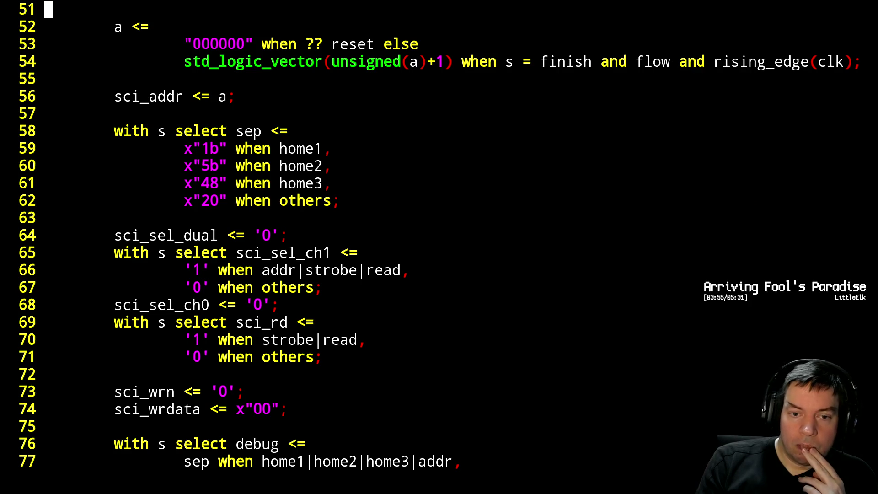
key(Down)
key(Down)
key(Down)
key(Down)
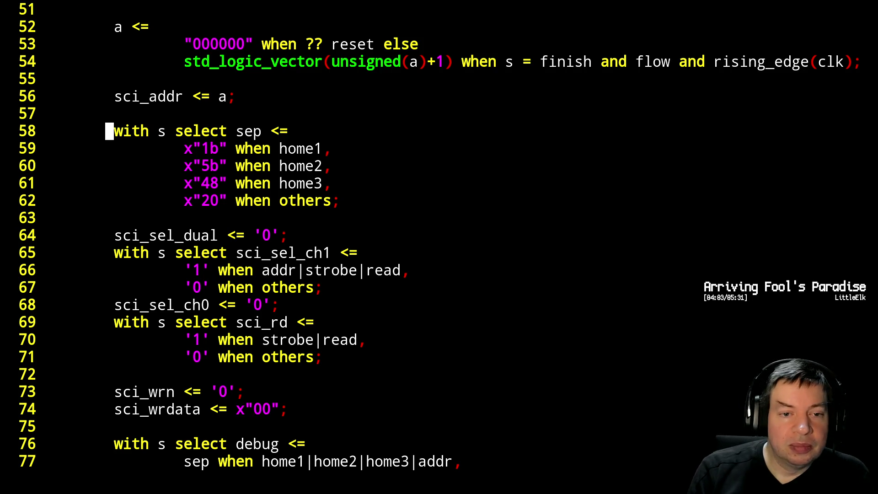
Delete the six-line sep selection block with a linewise visual selection.
key(shift+v)
key(j)
key(j)
key(j)
key(j)
key(j)
key(d)
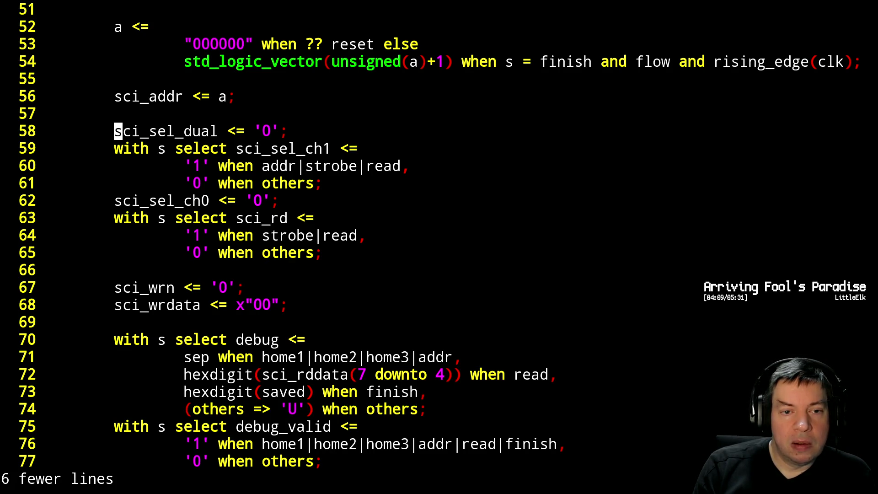
Below the saved assignment, begin a new 'hexdump : entity work.bin2hex' instance line after a blank line.
key(j)
key(j)
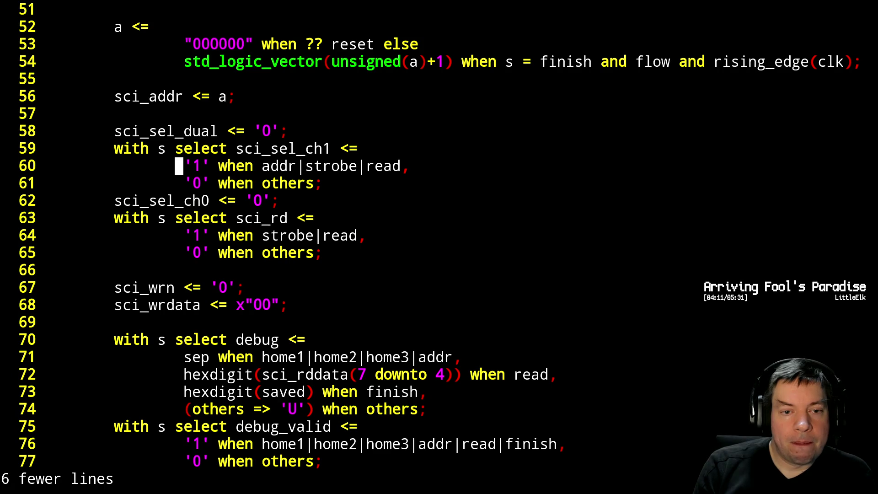
key(j)
key(j)
key(j)
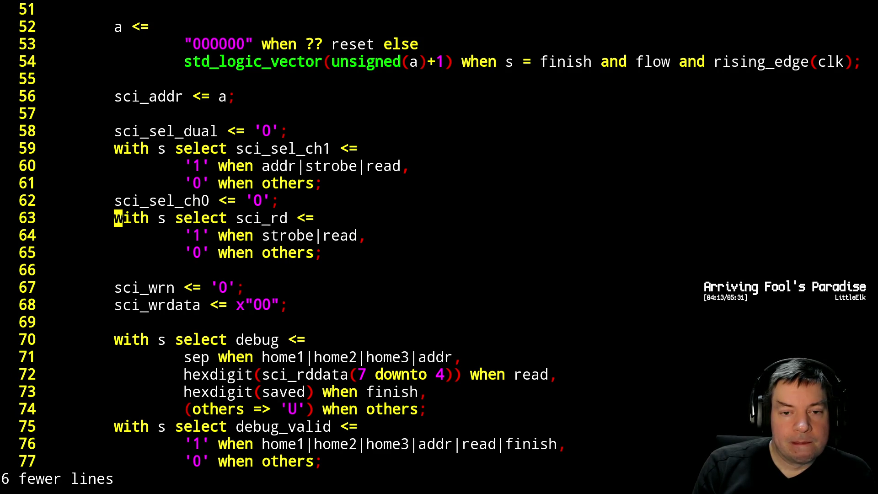
key(j)
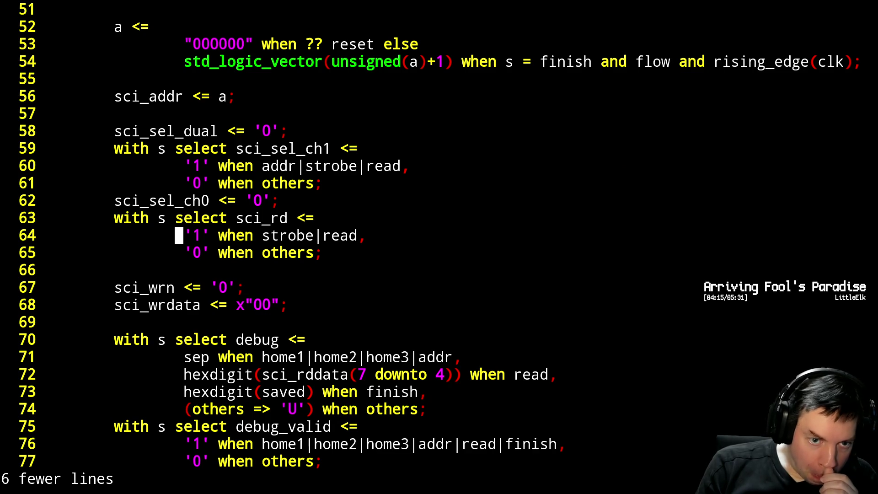
key(j)
key(j)
key(j)
key(j)
key(j)
key(j)
key(j)
key(j)
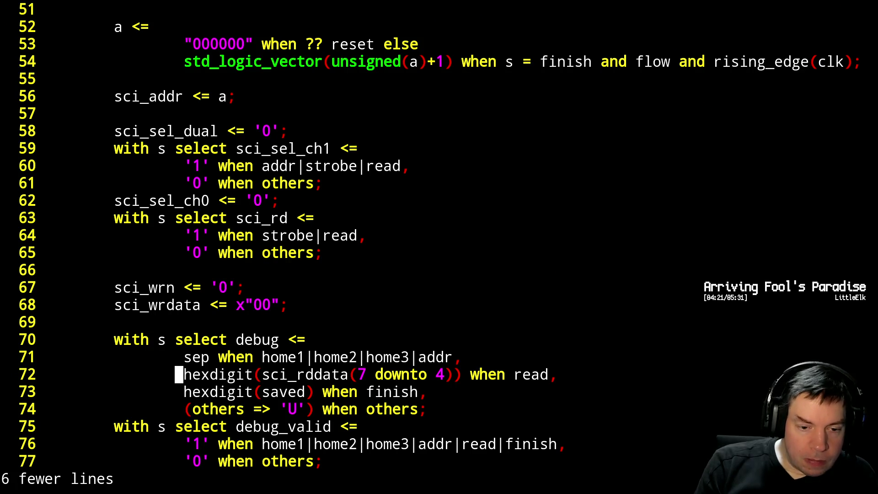
key(k)
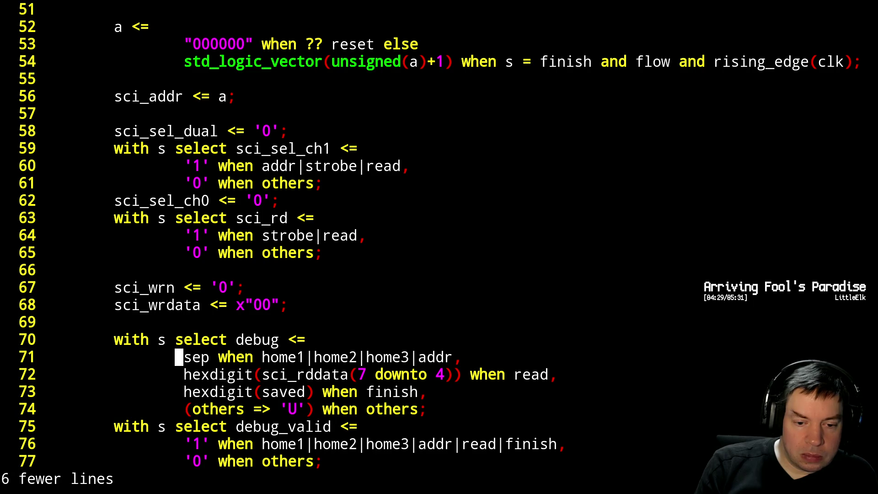
key(j)
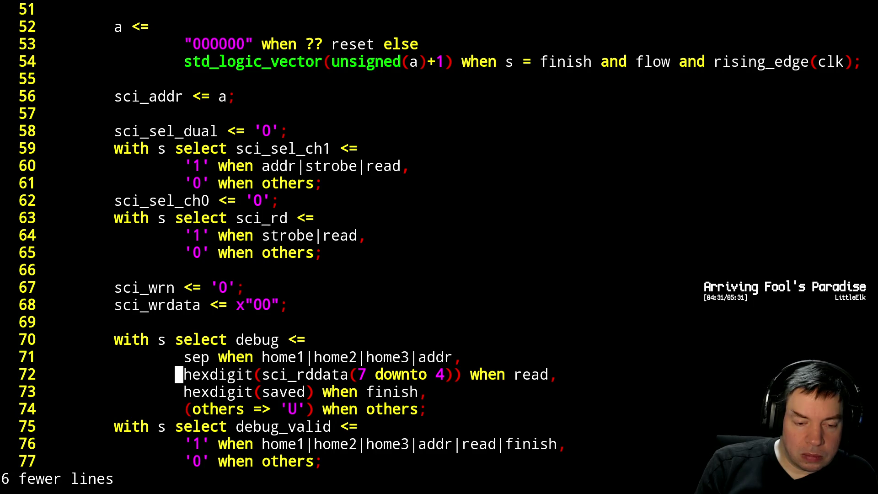
key(j)
key(j)
key(j)
key(k)
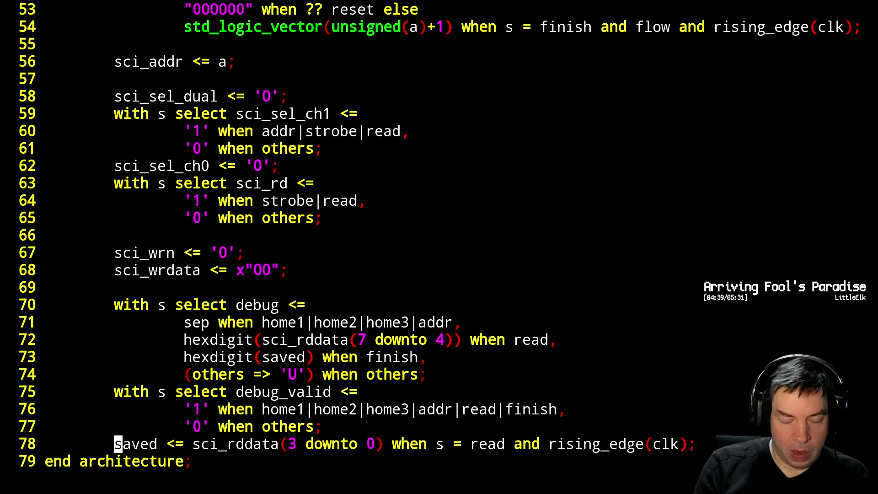
key(o)
key(Return)
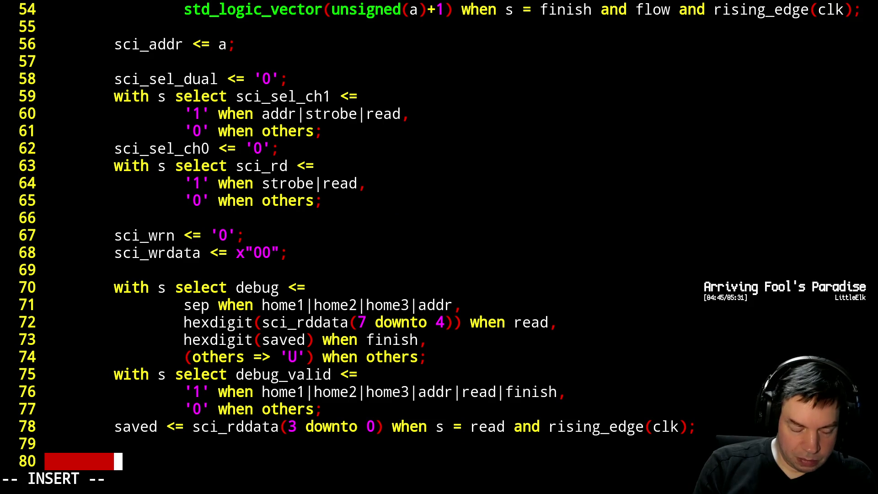
text(hexdump : entity worlk)
Start the bin2hex port map with reset and clk associations, indented under the entity.
key(BackSpace)
key(BackSpace)
key(BackSpace)
text(rk bin2hex)
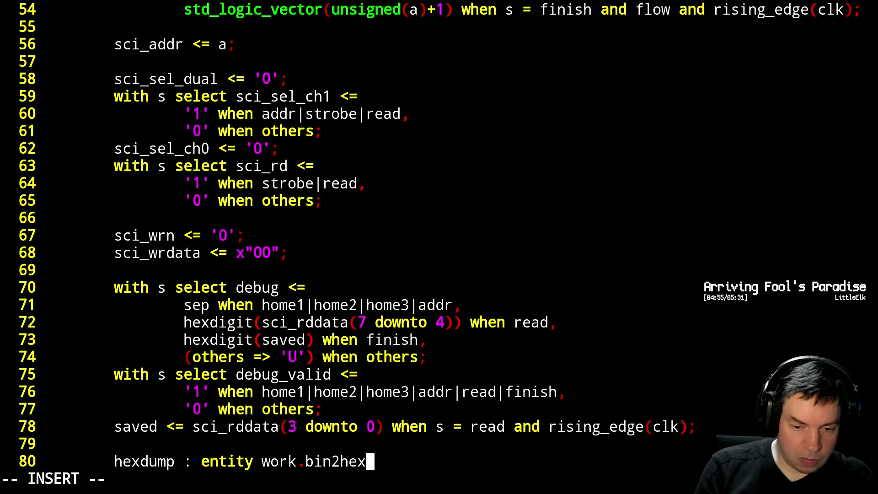
key(Return)
key(Tab)
text(port map()
key(Return)
key(Tab)
text(reset => reset,)
key(Return)
text(clk => clk,)
Add port associations in_hex => '1' and in_data => sci_rddata, then return to the in_hex line.
key(Return)
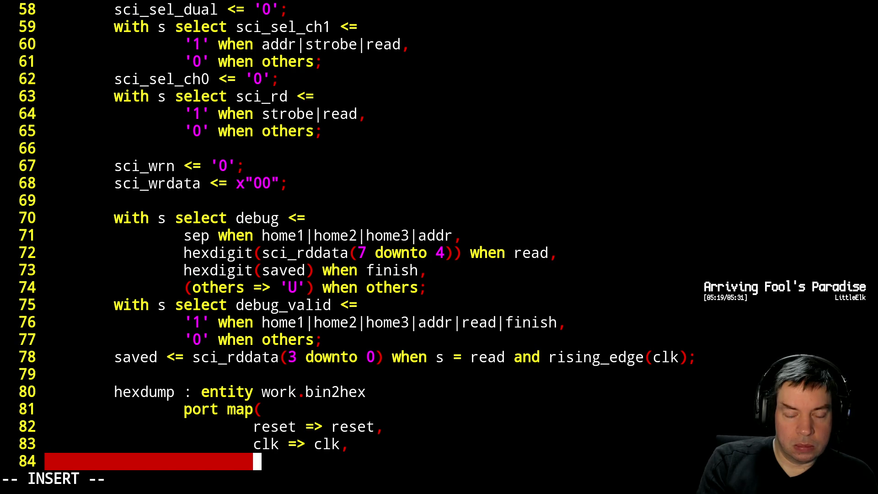
text(in)
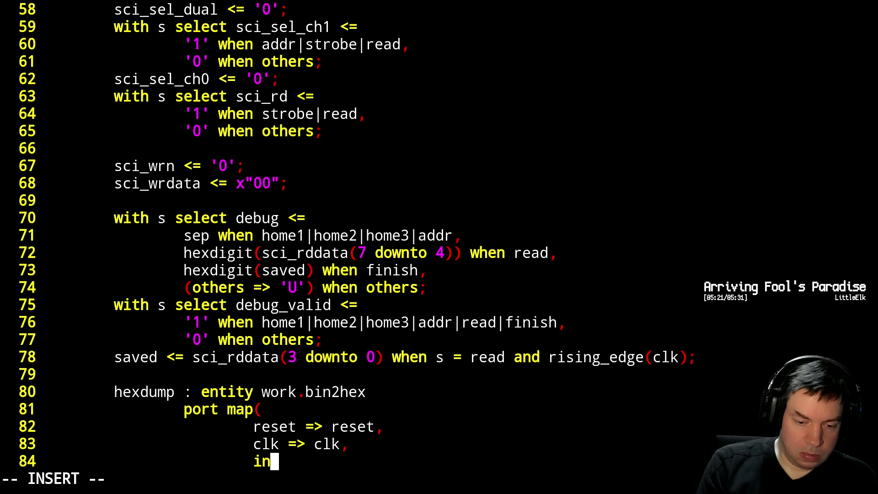
text(_)
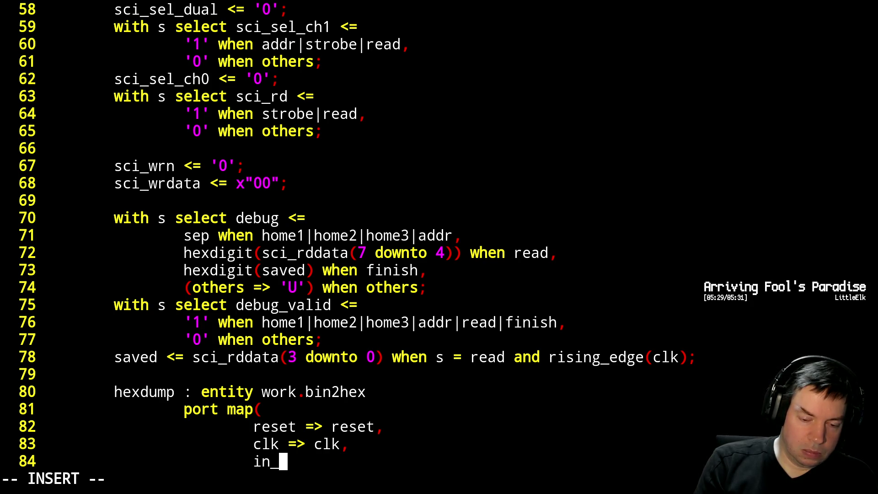
text(hex)
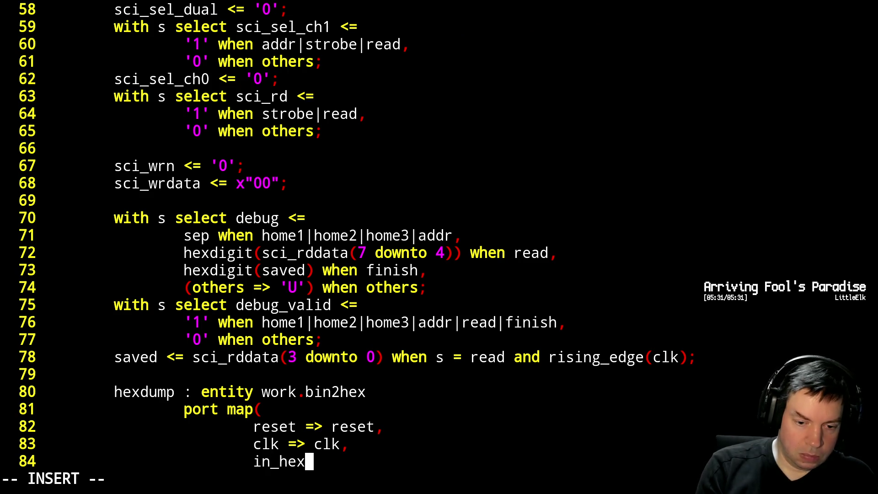
text( =)
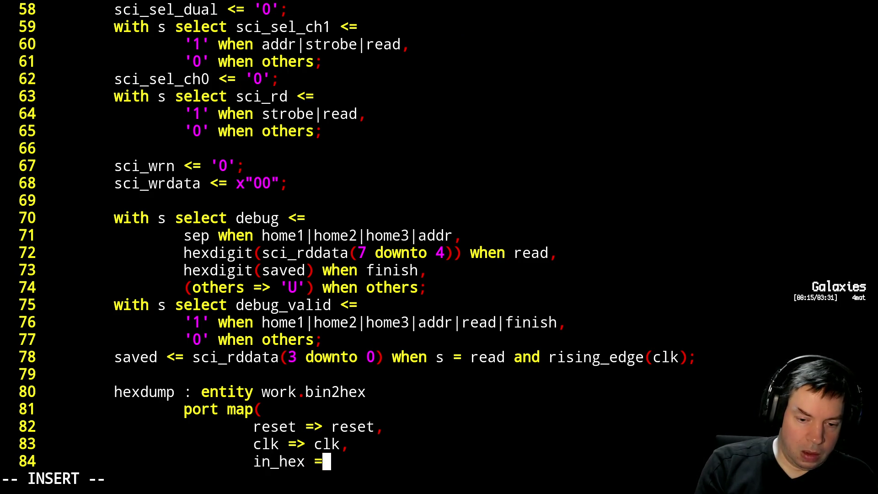
text(> '1',)
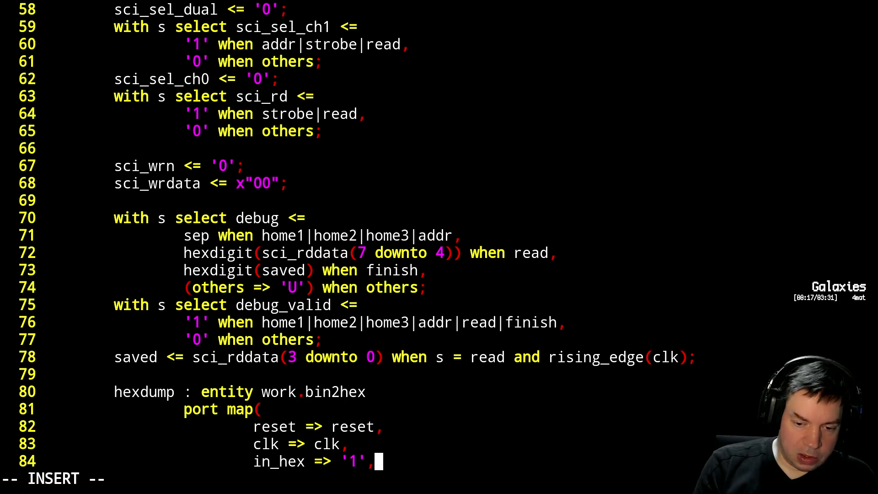
key(Return)
text(in?_da)
key(BackSpace)
key(BackSpace)
text(data)
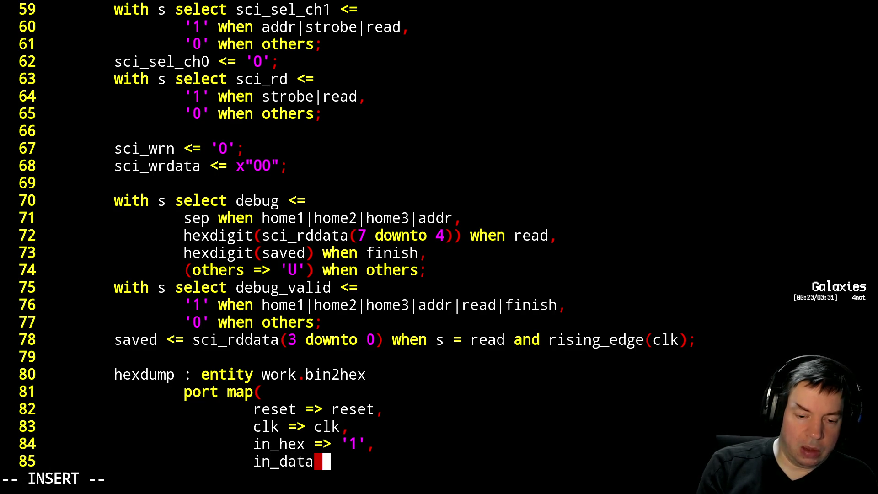
text( =>)
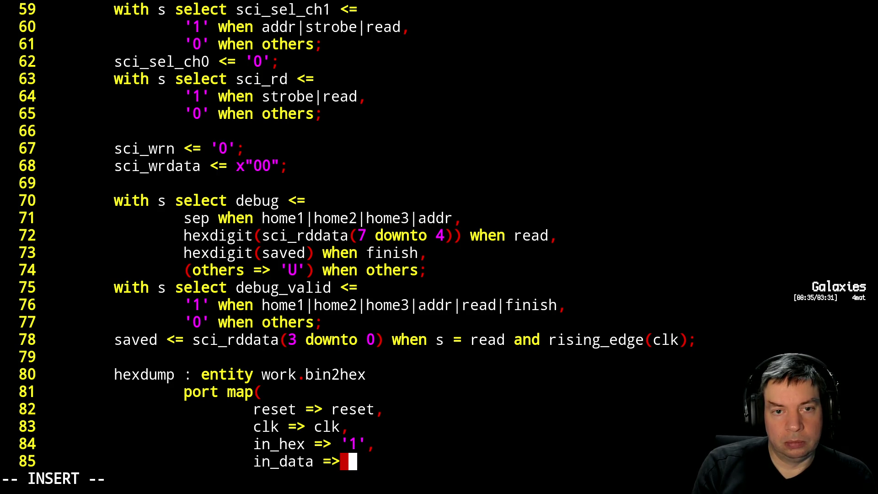
text(sci_rddata,)
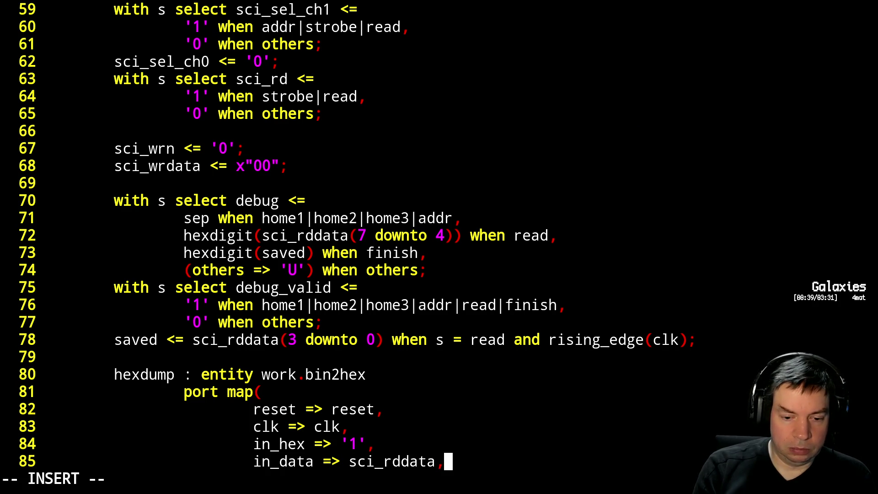
key(Return)
key(Escape)
key(k)
key(k)
key(A)
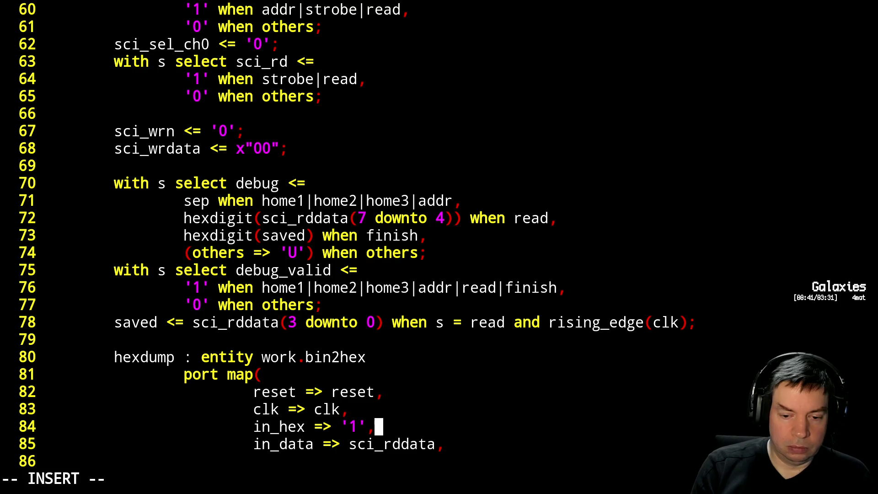
Add in_valid and in_ready association lines below in_hex.
key(Return)
text(in_valid <=)
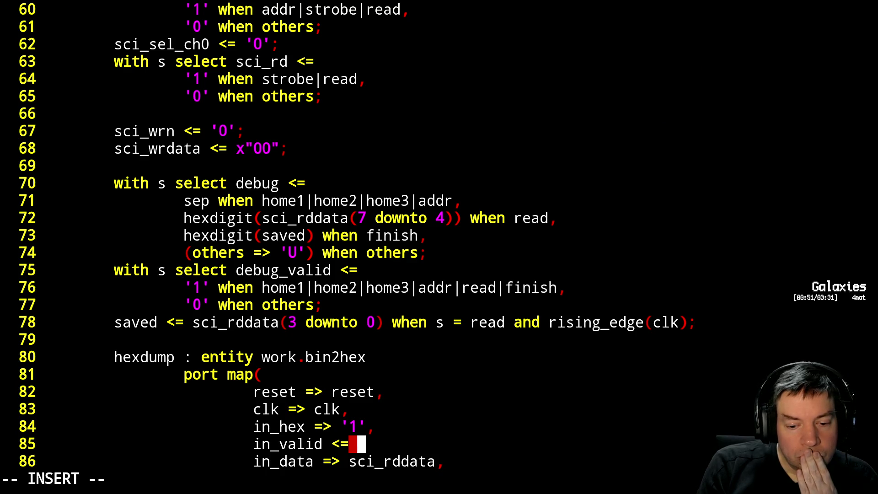
key(BackSpace)
key(BackSpace)
key(BackSpace)
text(=> sci_r)
key(BackSpace)
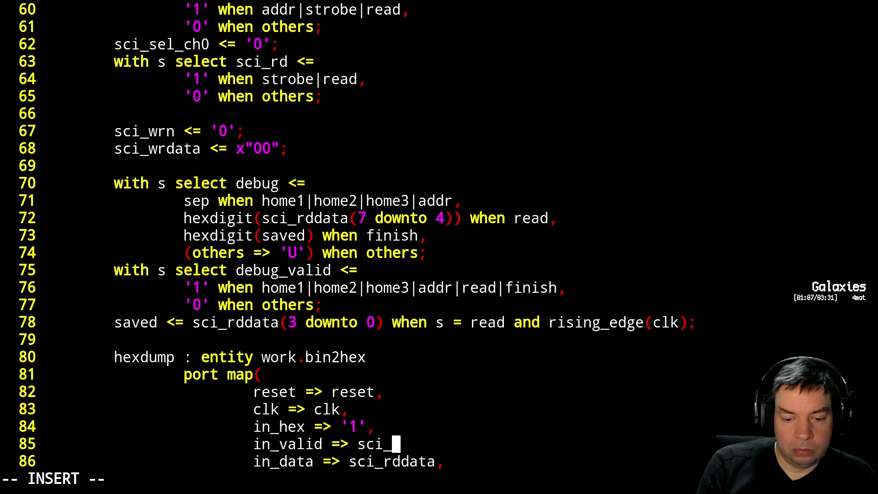
text(valid,)
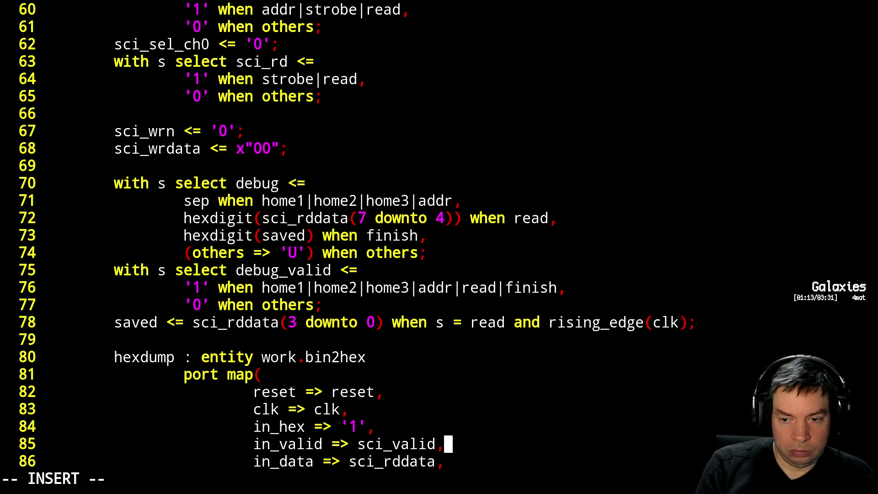
key(Return)
text(in_ready => sci_ready,)
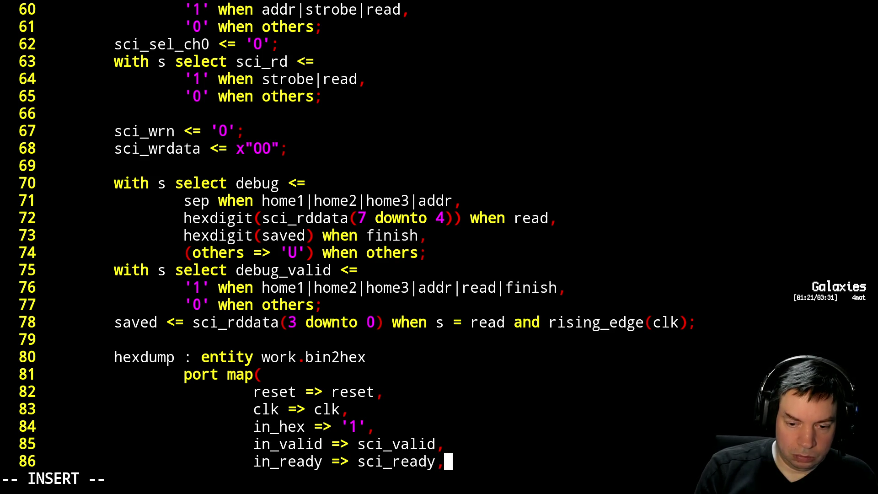
Rename their right-hand sides from sci_valid/sci_ready to dump_valid/dump_ready.
key(Up)
key(Down)
key(Up)
key(Left)
key(Left)
key(Left)
key(Left)
key(Left)
key(Left)
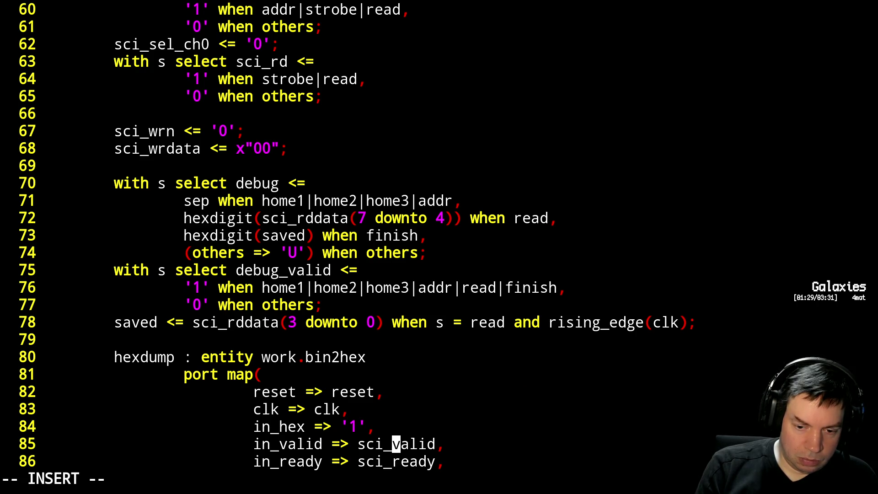
key(BackSpace)
key(BackSpace)
key(BackSpace)
text(dump)
key(Down)
key(Left)
key(BackSpace)
key(BackSpace)
key(BackSpace)
text(dump)
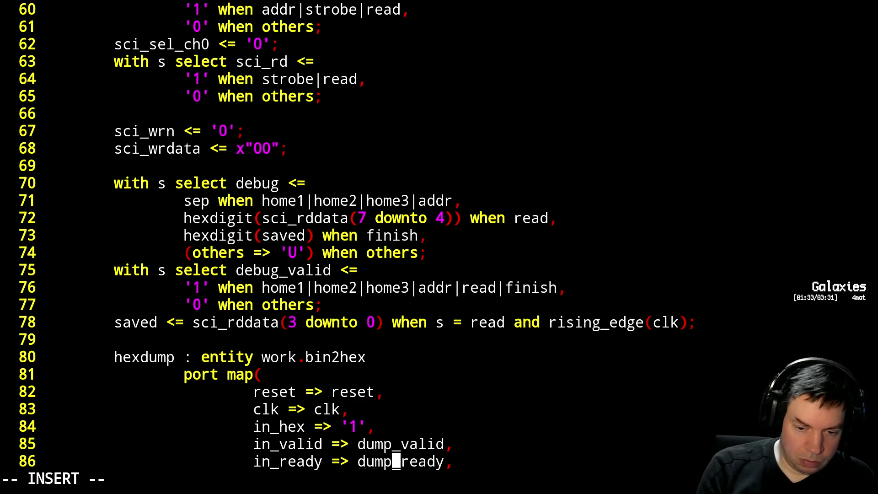
key(Escape)
Move the in_hex line down so it sits below in_ready.
key(j)
key(j)
key(j)
key(k)
key(k)
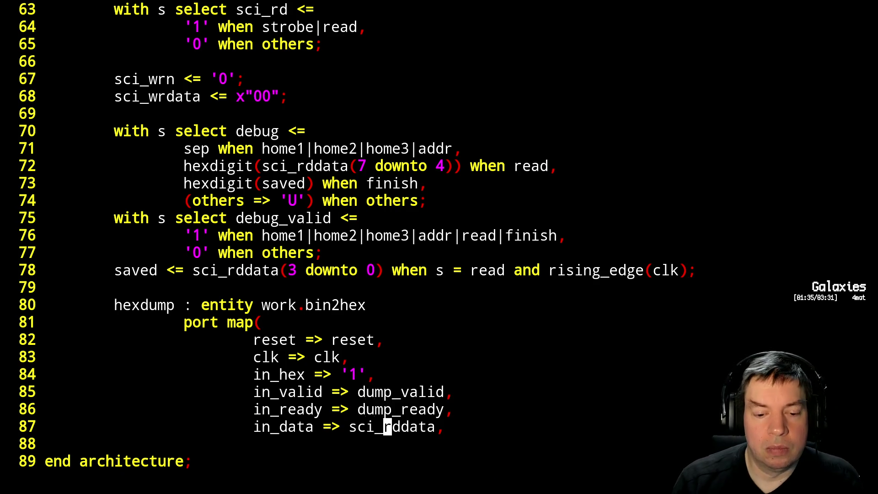
key(A)
key(Escape)
key(k)
key(k)
key(k)
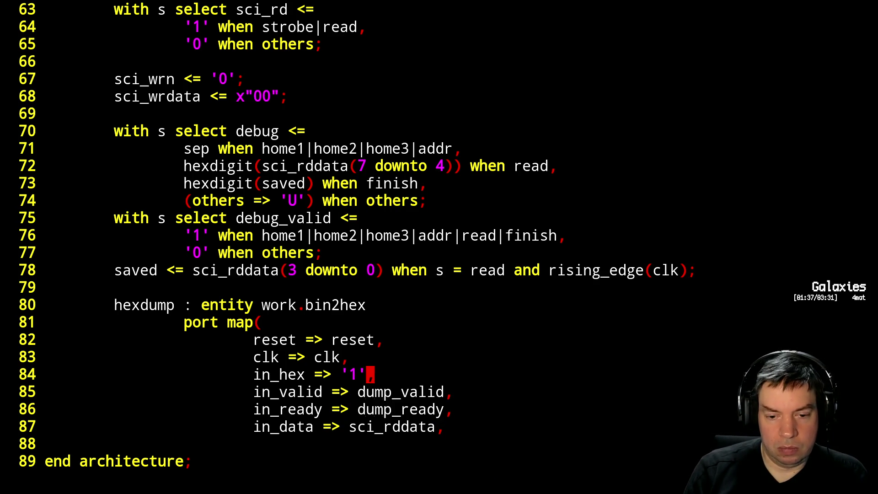
key(d)
key(d)
key(j)
key(p)
key(j)
key(j)
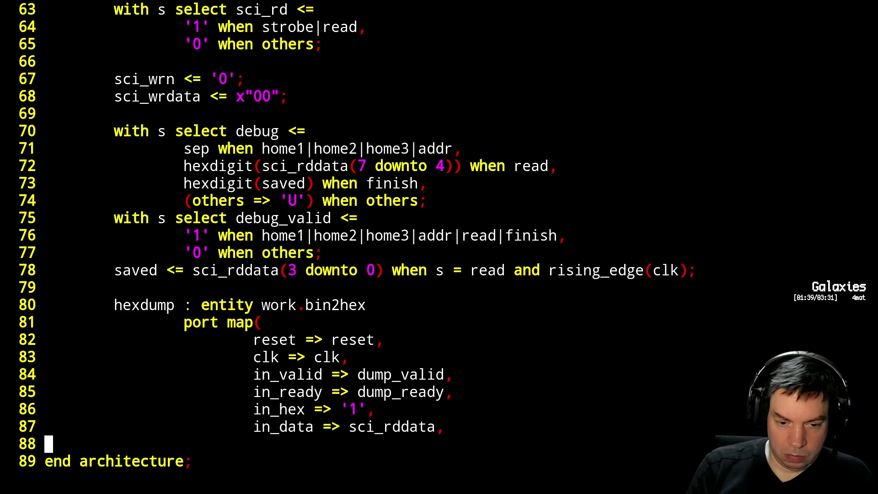
Wire out_valid, out_ready and out_data to debug_valid, debug_ready and debug.
key(k)
key(A)
key(Return)
text(out_valid => debug_val9i)
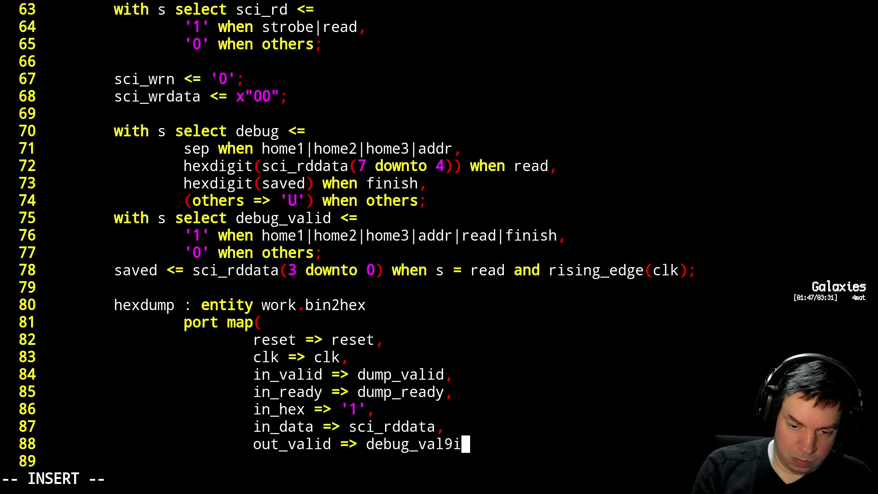
key(BackSpace)
text(id,)
key(Return)
text(out_ready => debug_ready)
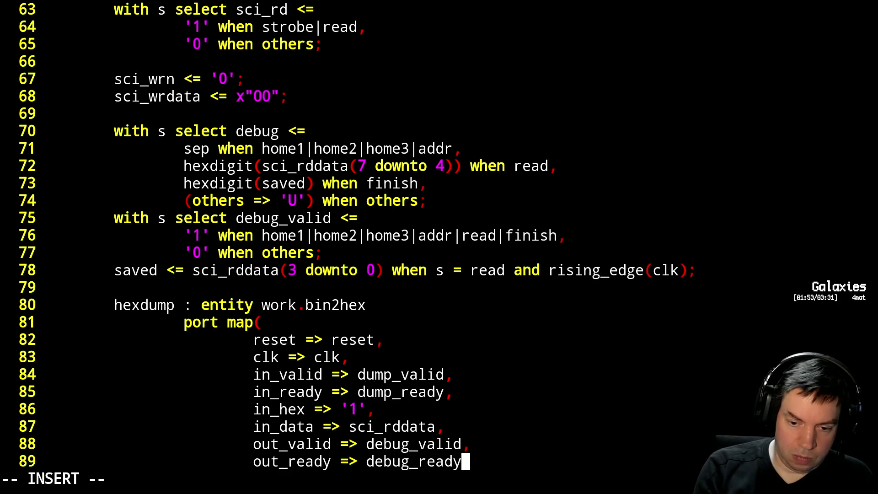
text(,)
key(Return)
text(out_data => debug)
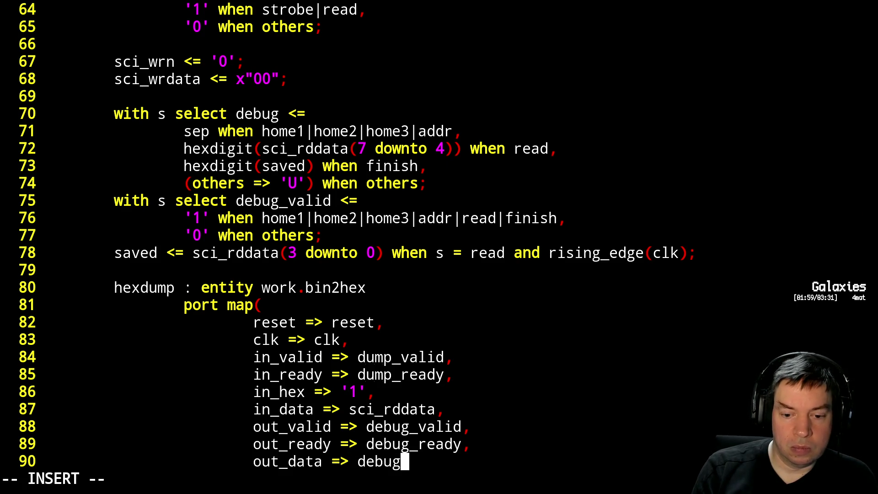
text();)
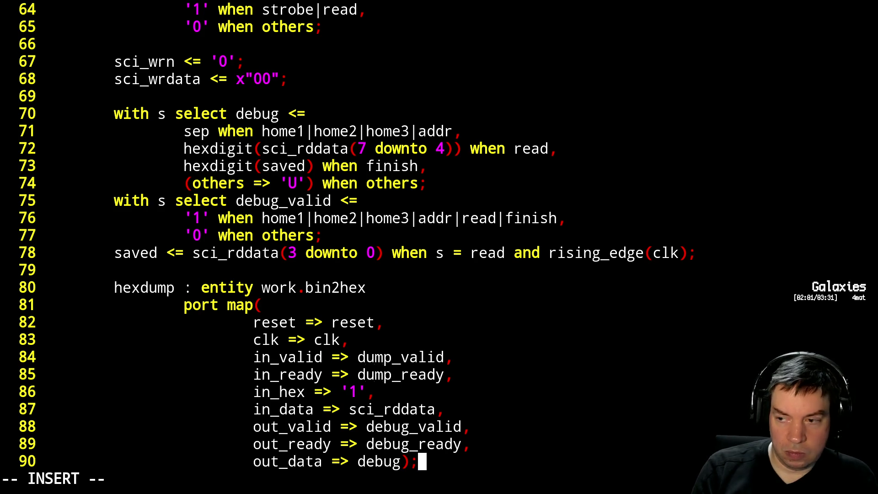
key(Escape)
Put the closing ');' of the port map on its own dedented line.
key(j)
key(j)
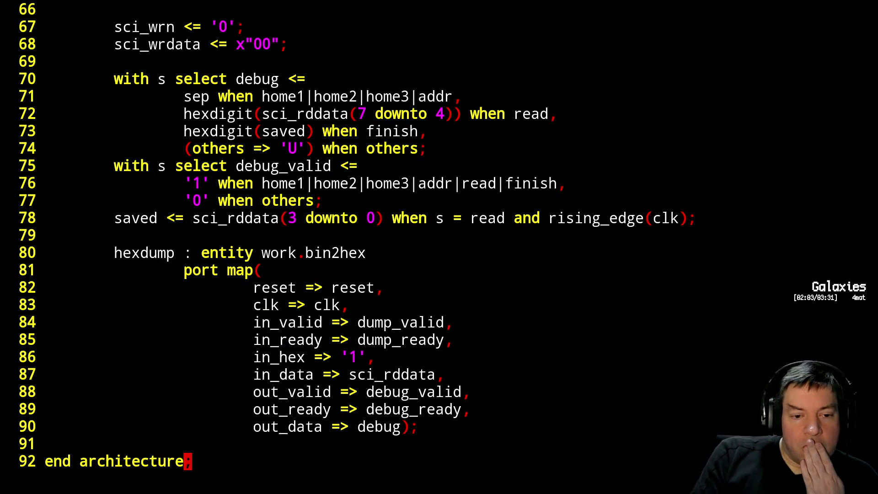
key(k)
key(k)
key(h)
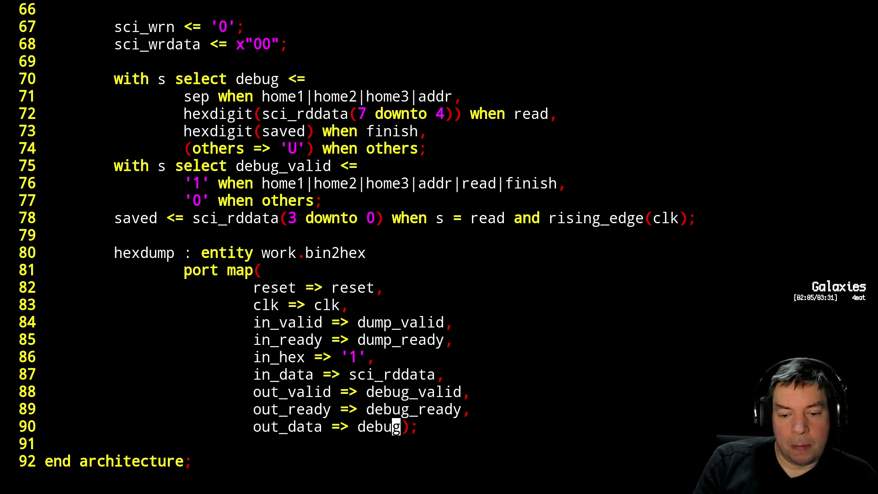
key(i)
key(Return)
key(BackSpace)
key(Escape)
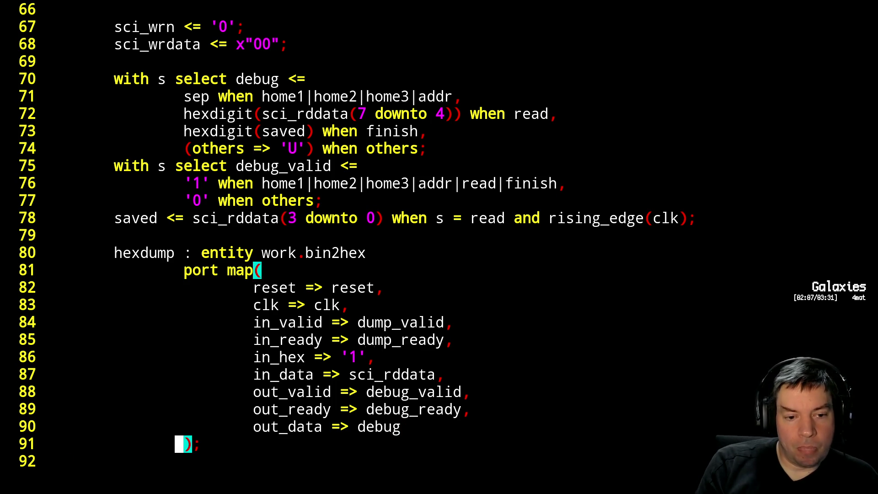
Page back up to the entity ports and signal declarations.
key(k)
key(k)
key(k)
key(k)
key(k)
key(k)
key(k)
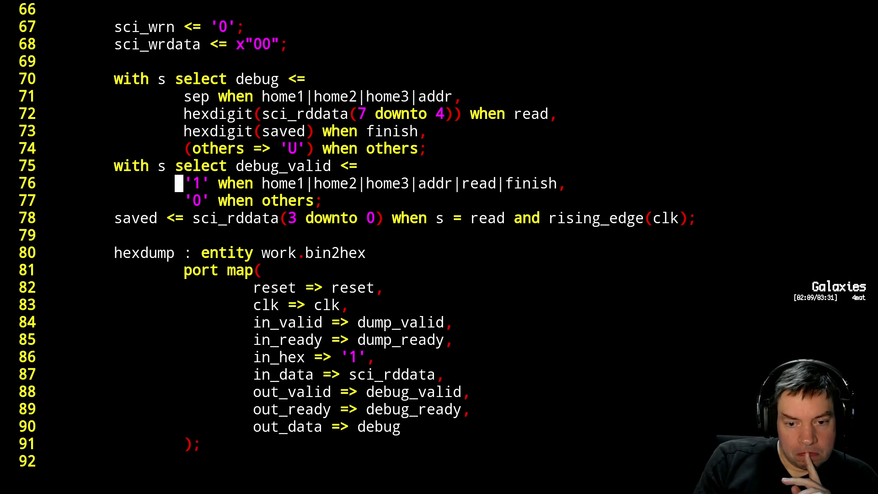
key(k)
key(k)
key(k)
key(k)
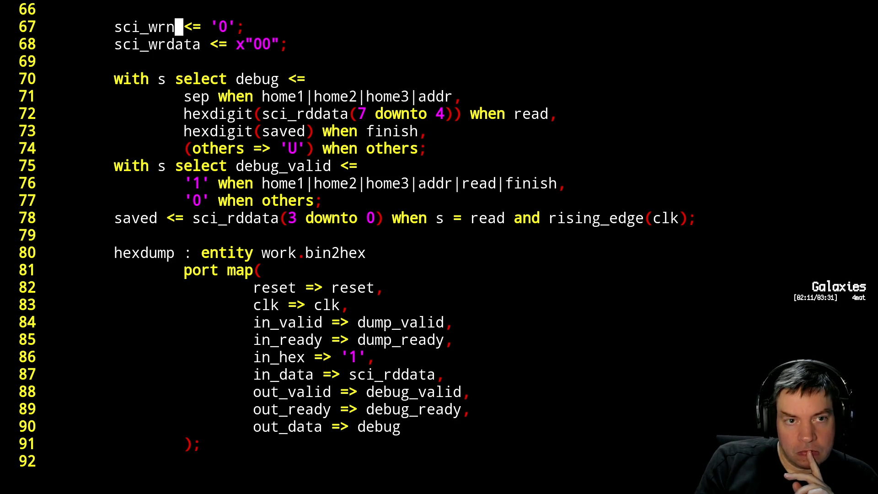
key(ctrl+b)
key(ctrl+b)
key(k)
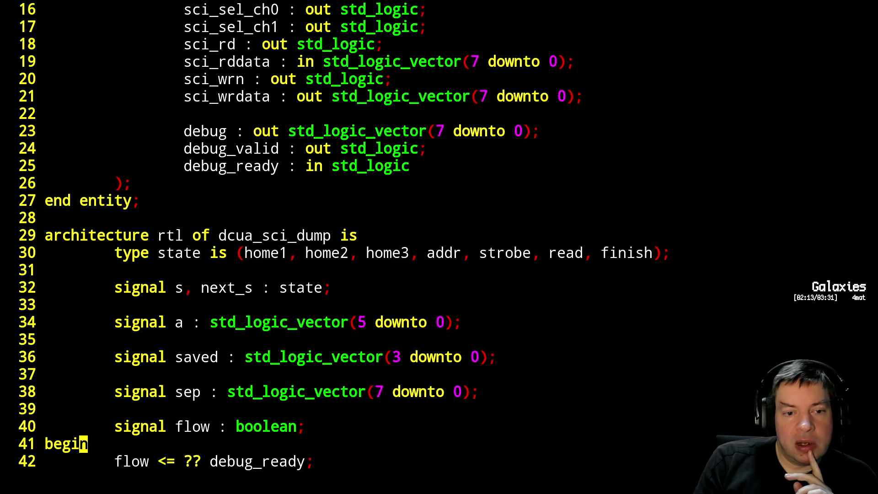
key(k)
key(k)
key(k)
Declare the dump_ready and dump_valid handshake signals after the sep signal.
key(o)
key(Return)
text(signal dump_re)
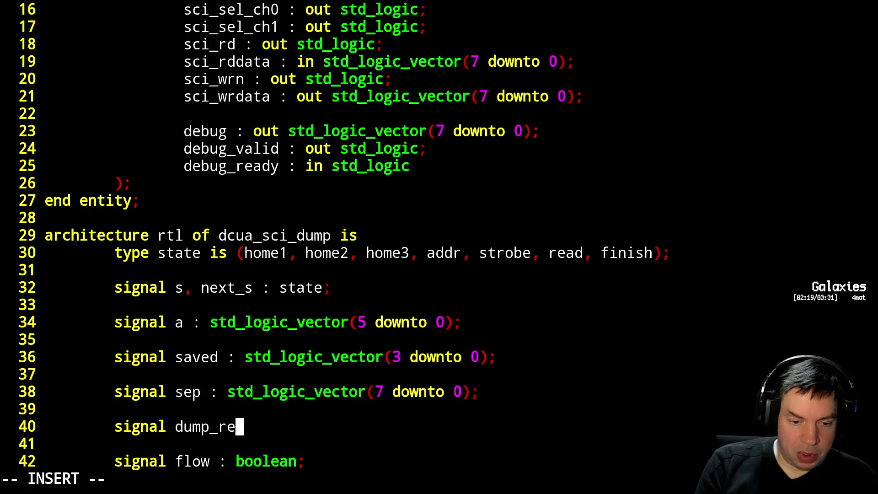
text(ady, dump_valid : std_logic;)
key(Escape)
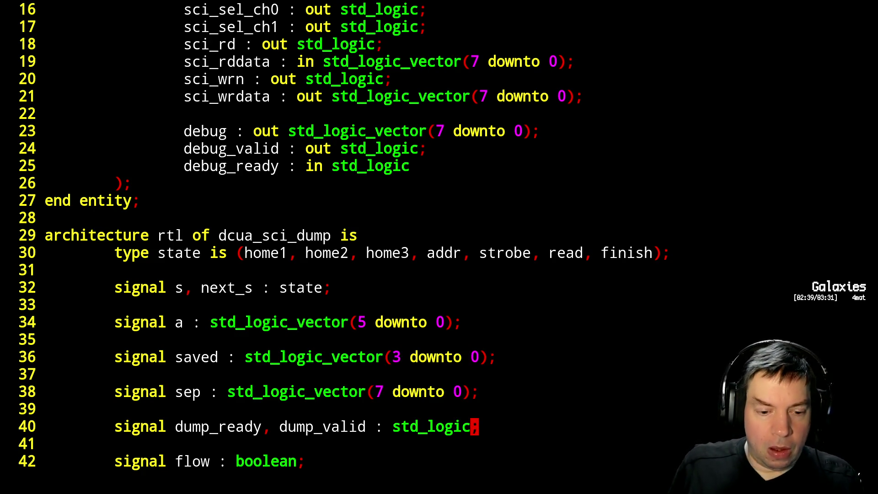
Remove home1, home2 and home3 from the state type, leaving addr, strobe, read, finish.
key(Up)
key(Up)
key(Up)
key(Up)
key(Up)
key(Up)
key(Up)
key(Up)
key(Up)
key(Up)
key(Left)
key(Left)
key(Left)
key(Left)
key(Left)
key(Left)
key(Left)
key(Left)
key(Left)
key(x)
key(x)
key(x)
key(x)
key(x)
key(x)
key(x)
key(Down)
key(Down)
key(Down)
key(Down)
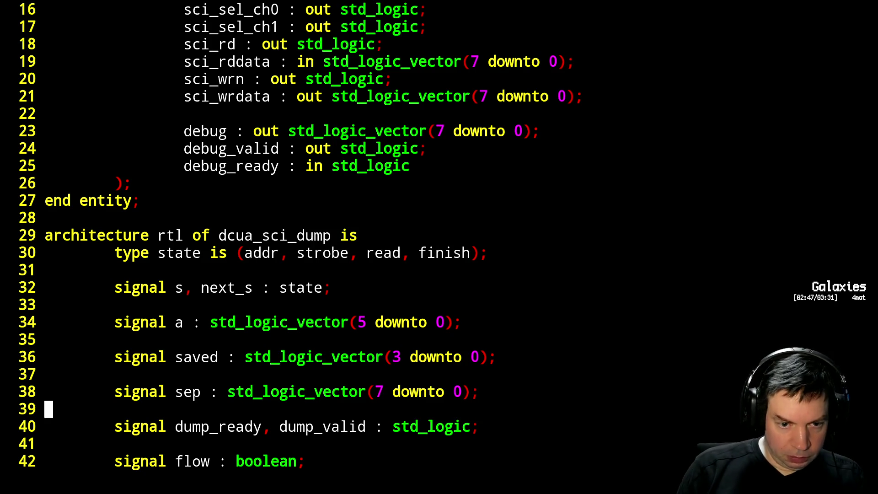
key(Down)
key(Down)
key(Down)
key(Up)
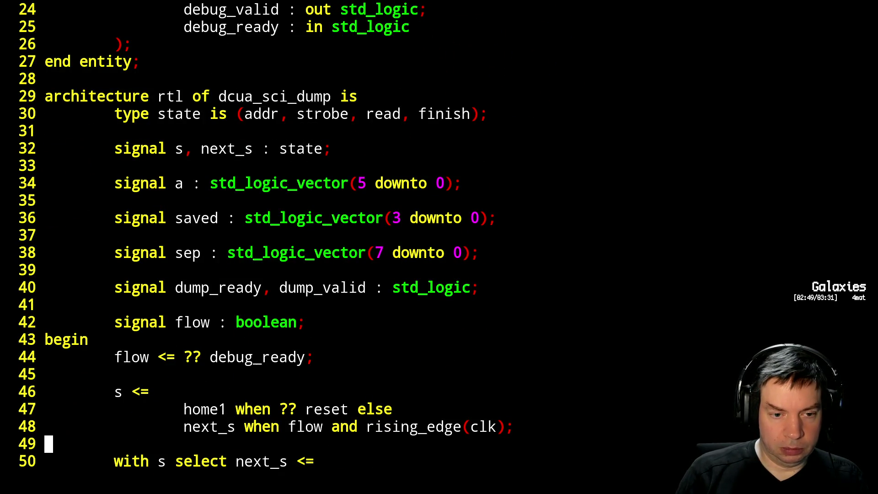
Delete the saved, sep and flow signal declarations and the flow assignment after begin.
key(Up)
key(Up)
key(Up)
key(Up)
key(Up)
key(Up)
key(d)
key(d)
key(d)
key(d)
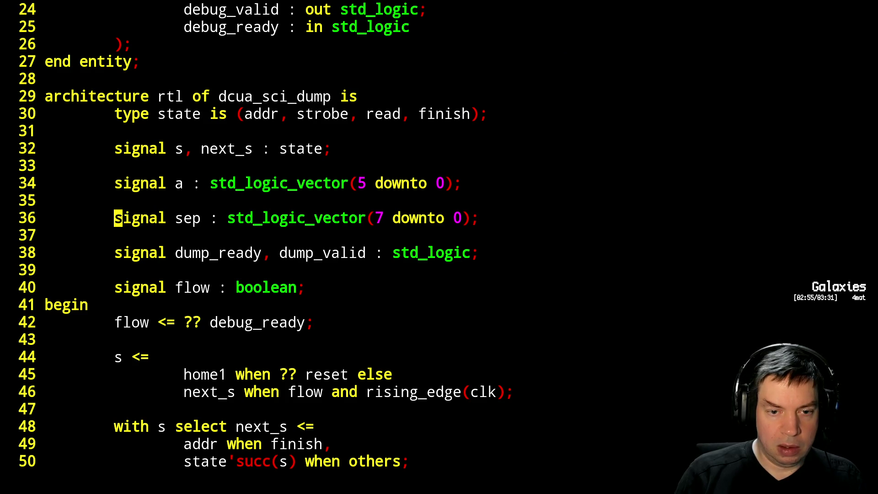
key(d)
key(d)
key(d)
key(d)
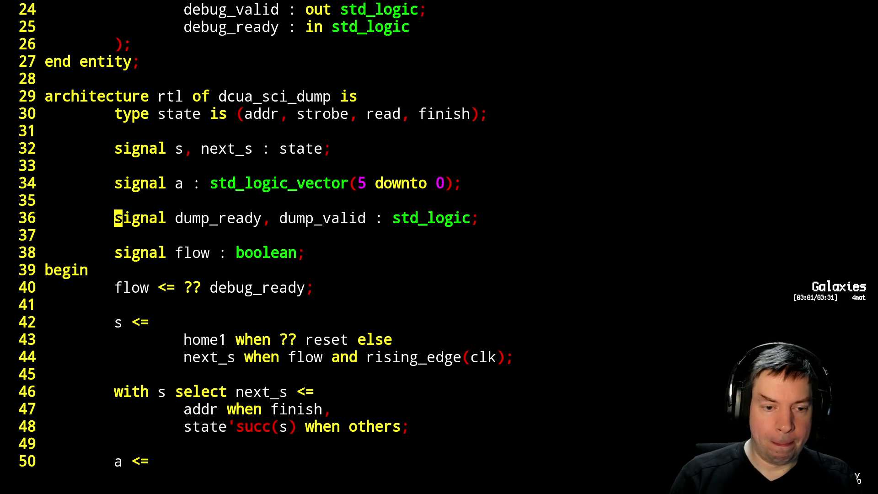
key(j)
key(j)
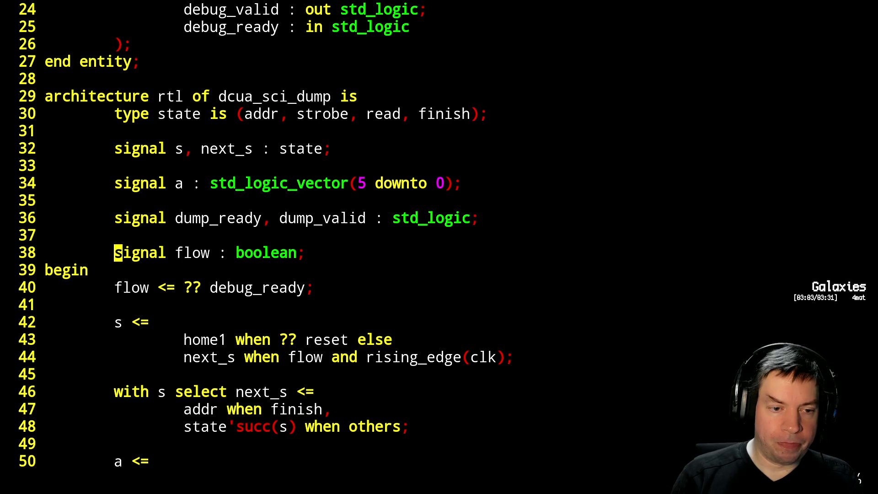
key(k)
key(d)
key(d)
key(d)
key(d)
key(j)
key(d)
key(d)
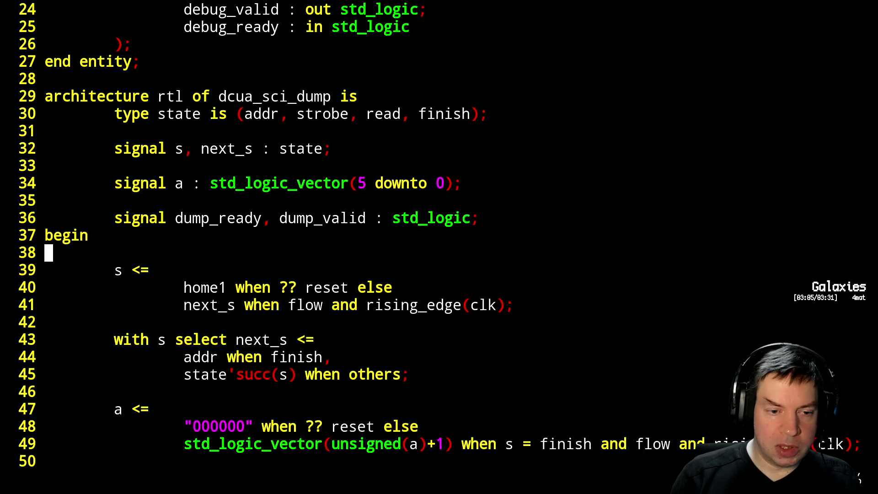
key(d)
key(d)
key(j)
key(j)
key(l)
key(l)
key(l)
key(l)
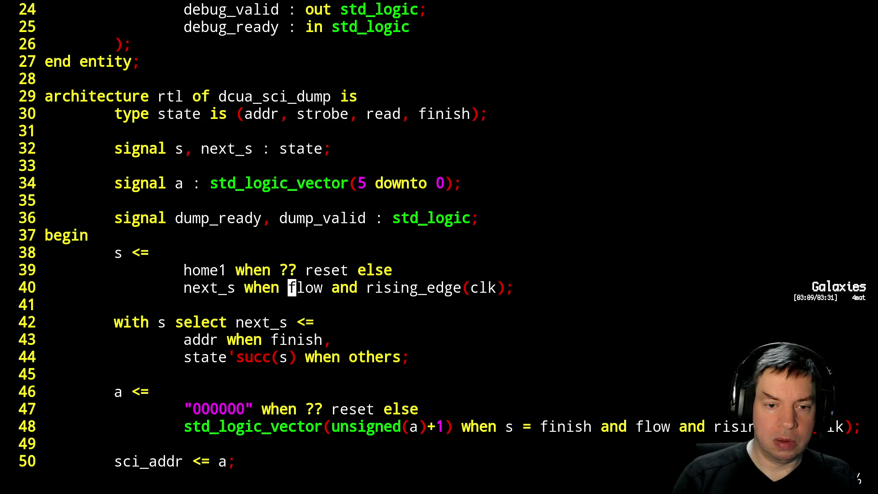
text(cw)
text((?? dump?)
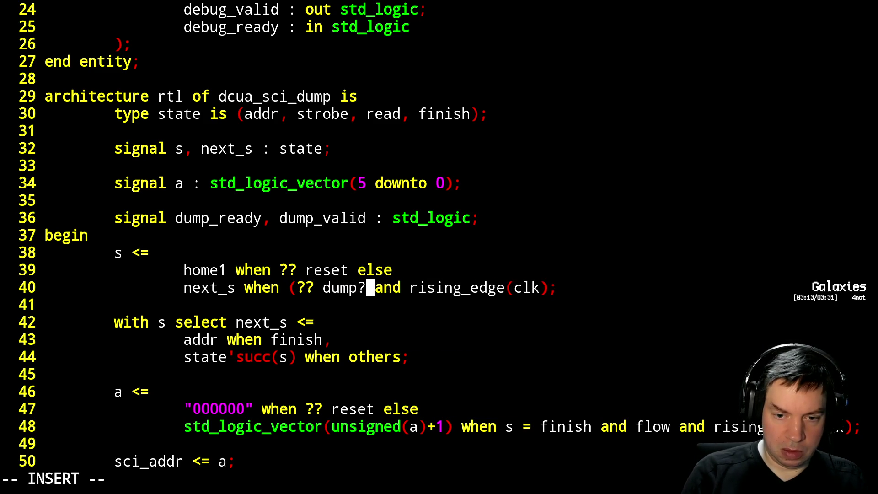
text(re)
Replace 'flow' with (?? dump_ready) in the state register (line 40) and address counter (line 48).
key(BackSpace)
key(BackSpace)
key(BackSpace)
text(_ready))
key(Escape)
key(j)
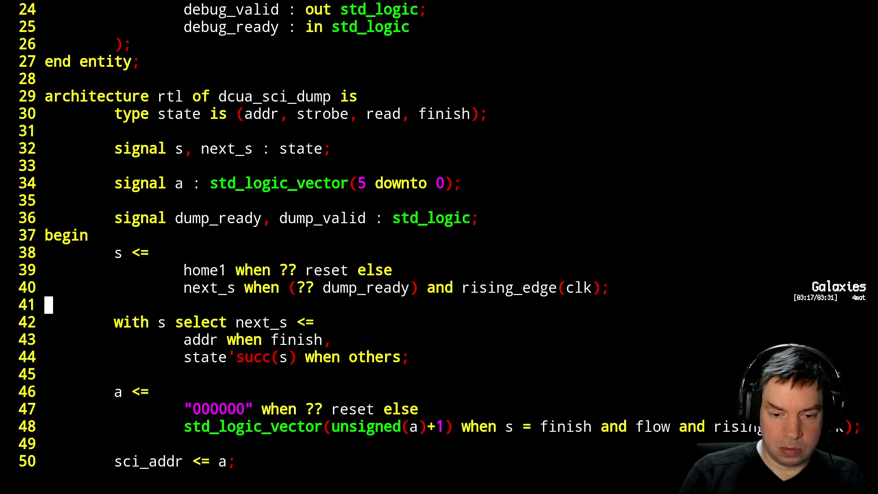
key(j)
key(j)
key(j)
key(w)
key(w)
key(w)
key(w)
key(w)
key(w)
key(w)
text(w)
text(cw(?? dump_ready))
key(Escape)
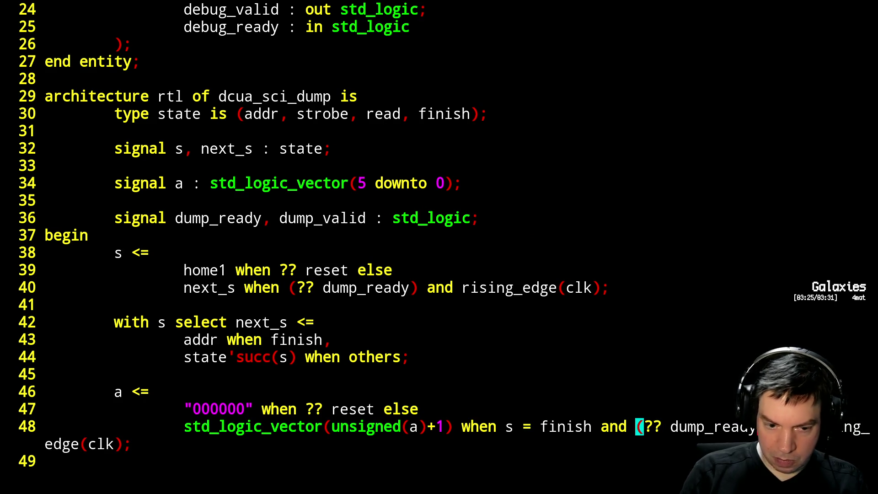
Look through the remaining output assignments below.
key(j)
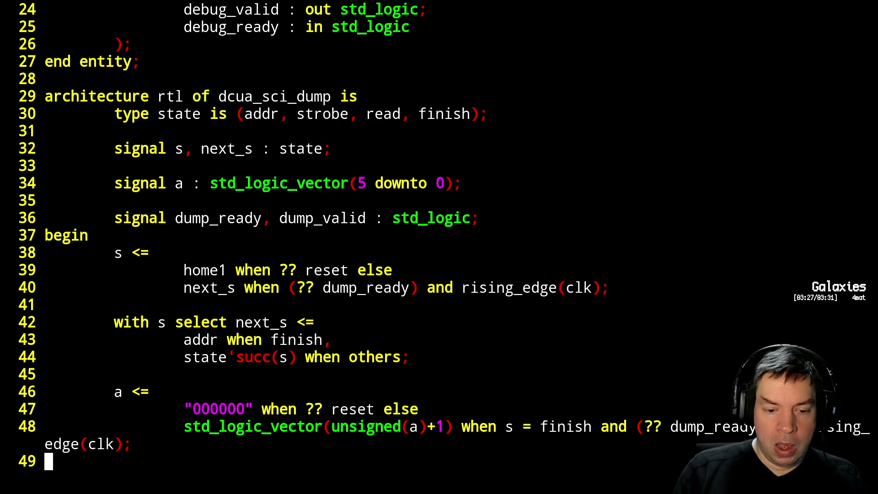
key(j)
key(j)
key(j)
key(j)
key(j)
key(j)
key(k)
key(k)
key(k)
key(k)
key(j)
key(j)
key(j)
key(j)
key(j)
key(j)
key(k)
key(k)
key(k)
key(k)
key(k)
key(k)
key(k)
Delete the debug output select block and rename debug_valid to dump_valid.
key(shift+v)
key(j)
key(j)
key(j)
key(j)
key(d)
key(l)
key(l)
key(l)
key(l)
key(l)
key(l)
key(l)
key(l)
key(l)
text(with s select debug_valid <=)
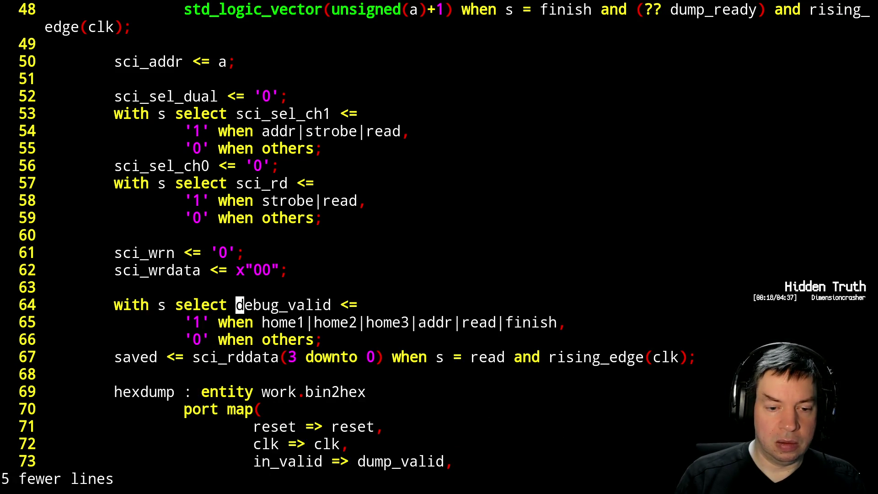
text(cw)
text(dump?va)
key(BackSpace)
key(BackSpace)
key(BackSpace)
text(_valid)
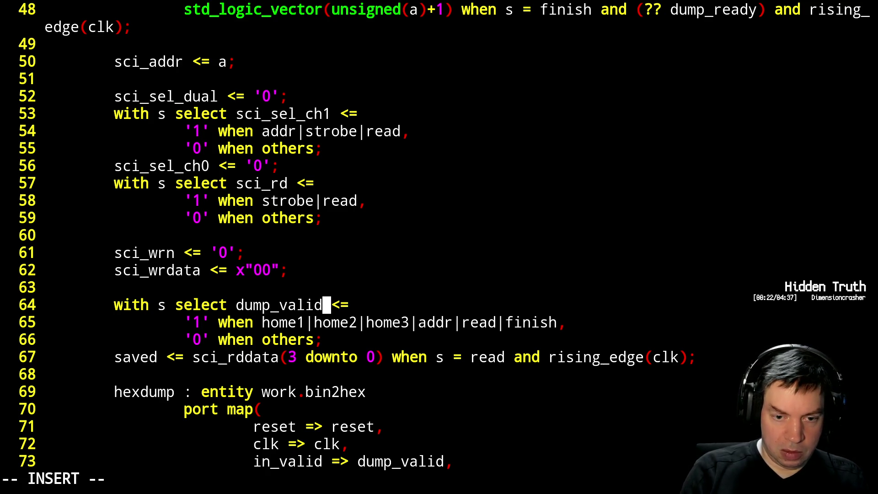
key(Escape)
key(j)
Trim the dump_valid state list so it asserts '1' only in the read state.
key(h)
key(h)
key(h)
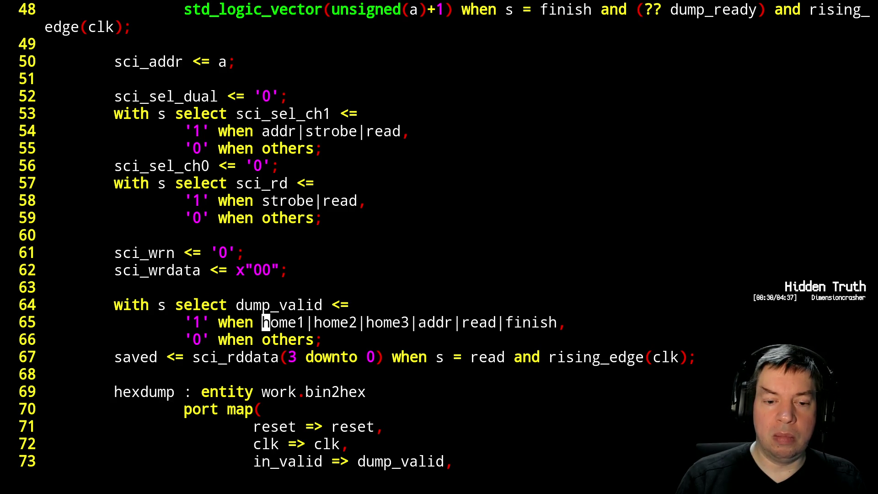
key(x)
key(x)
key(x)
key(x)
key(x)
key(x)
key(x)
key(x)
key(x)
key(x)
key(x)
key(l)
key(l)
key(l)
key(shift+c)
key(BackSpace)
text(,)
key(Escape)
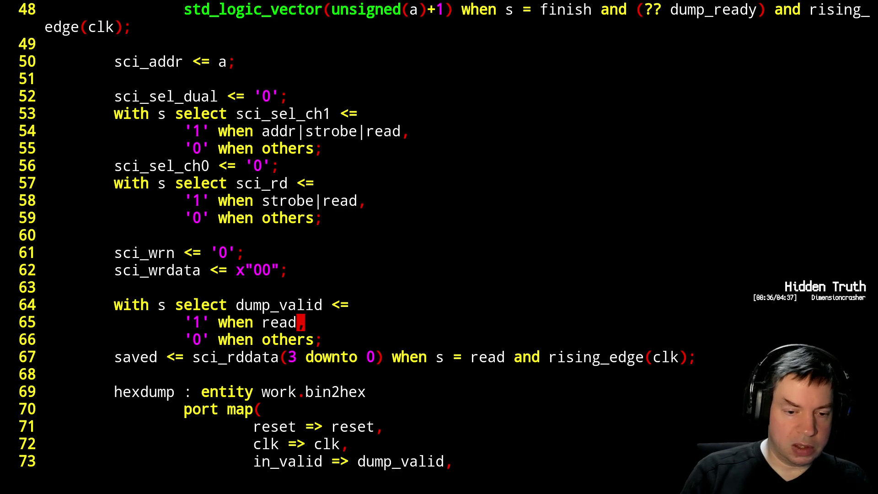
Delete the saved register assignment so hexdump follows directly.
key(j)
key(j)
key(d)
key(d)
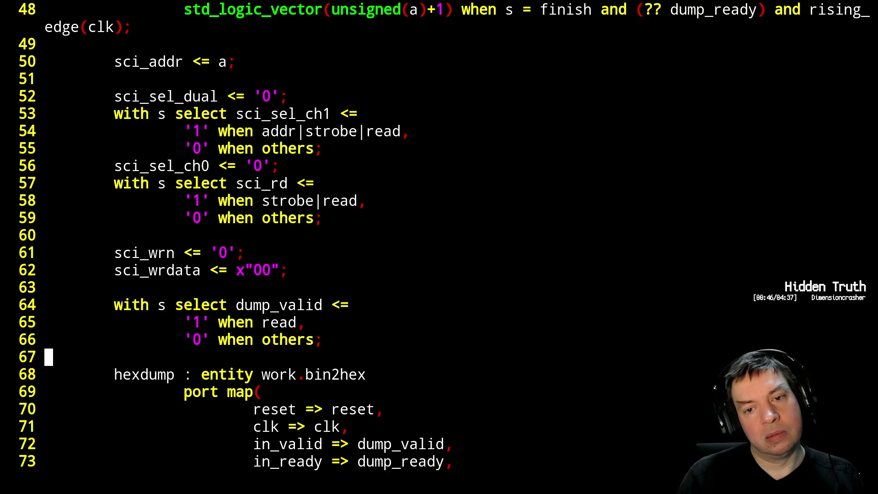
key(j)
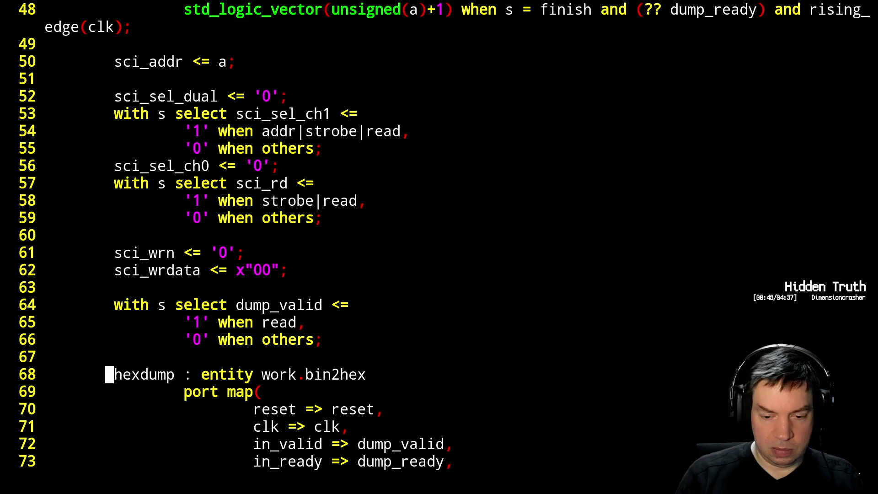
Run the build, read the 'home1 undeclared' error and reopen the file at the failing line.
key(F5)
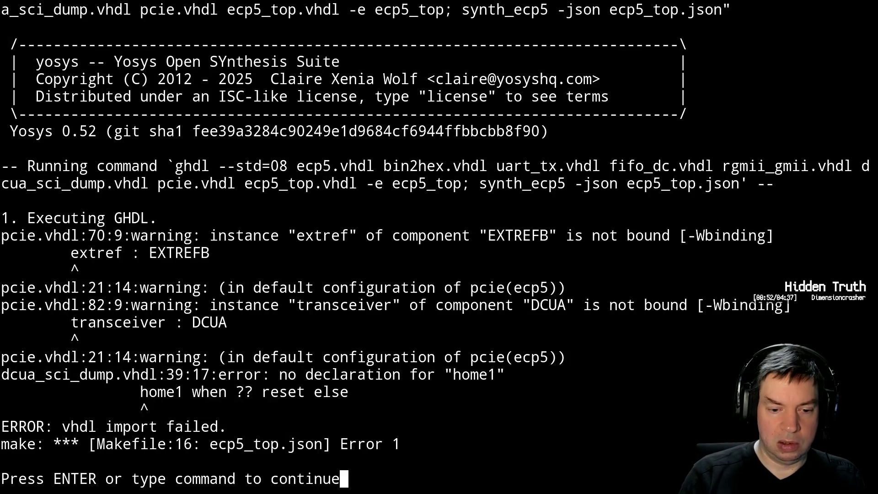
key(Return)
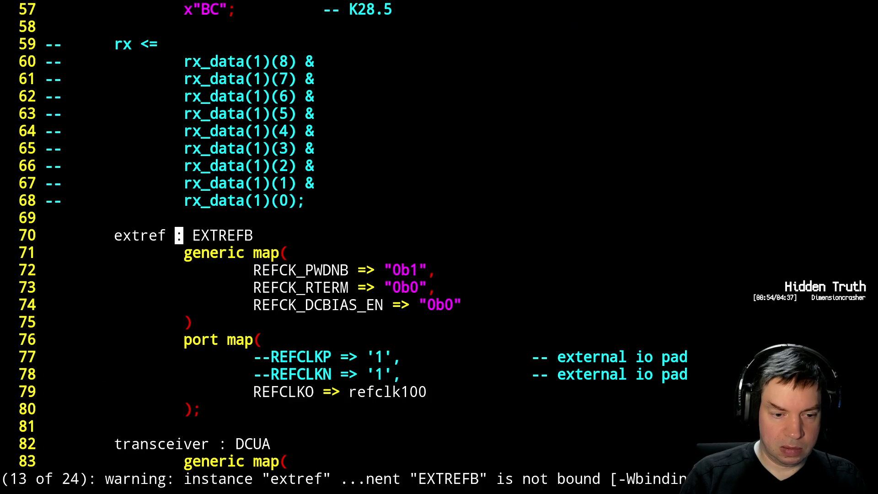
text(:q)
key(Return)
text(vim dcua_sci_dump.vhdl)
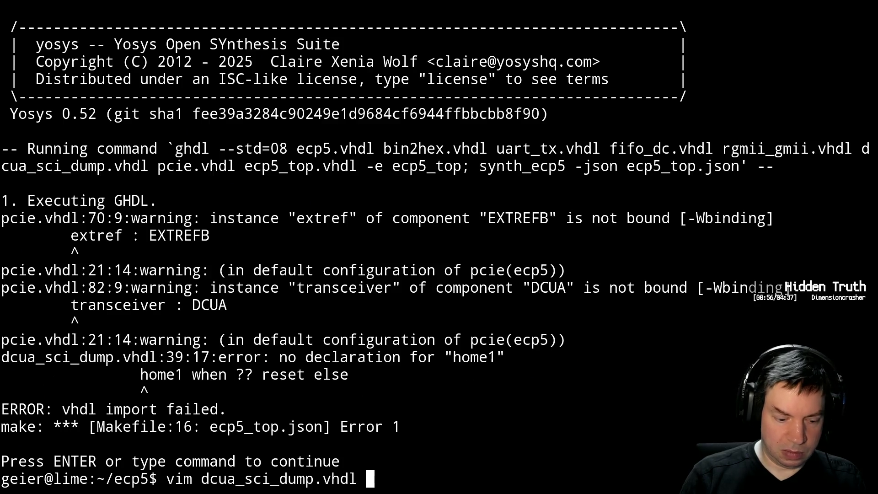
key(Return)
text(39Gj)
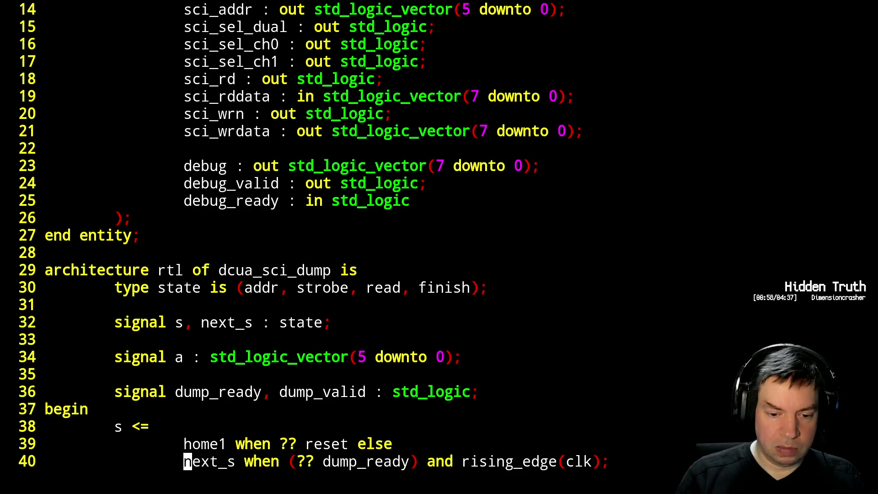
key(j)
key(j)
key(j)
key(j)
key(j)
key(j)
key(k)
key(k)
key(k)
key(k)
key(k)
key(k)
key(k)
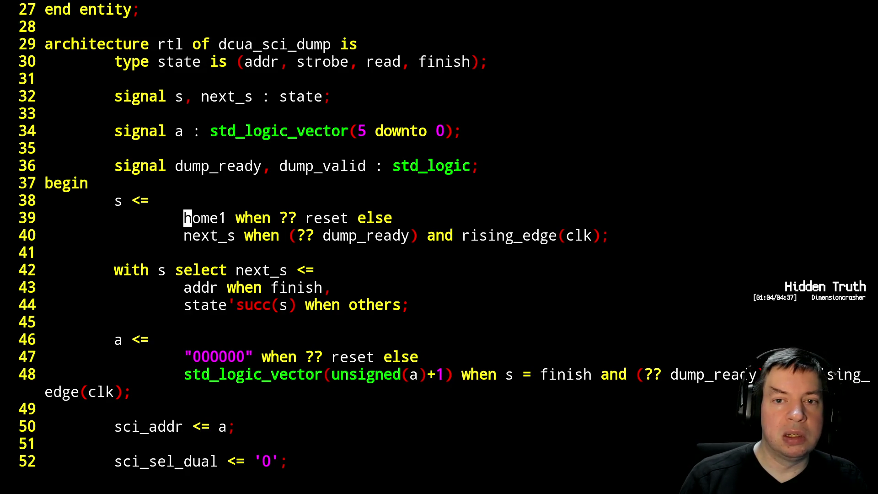
text(cwaddr)
Make addr the reset state on line 39 instead of home1 and rebuild.
key(Escape)
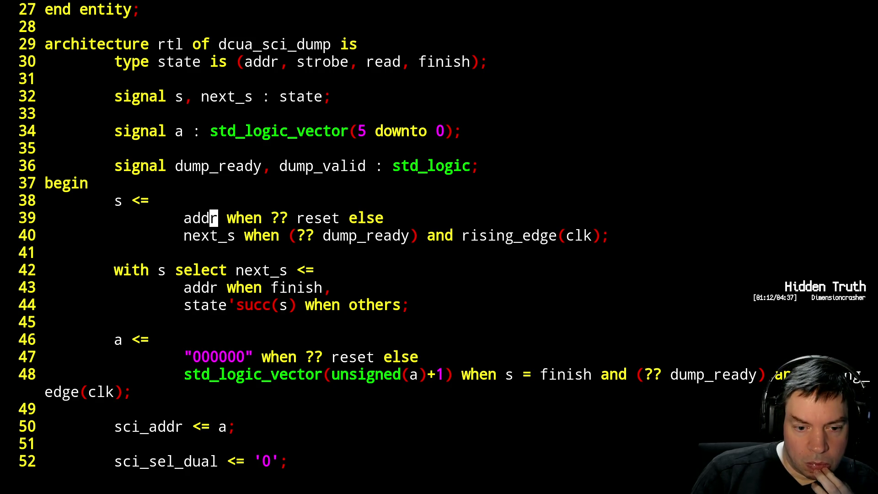
key(j)
key(j)
key(j)
key(j)
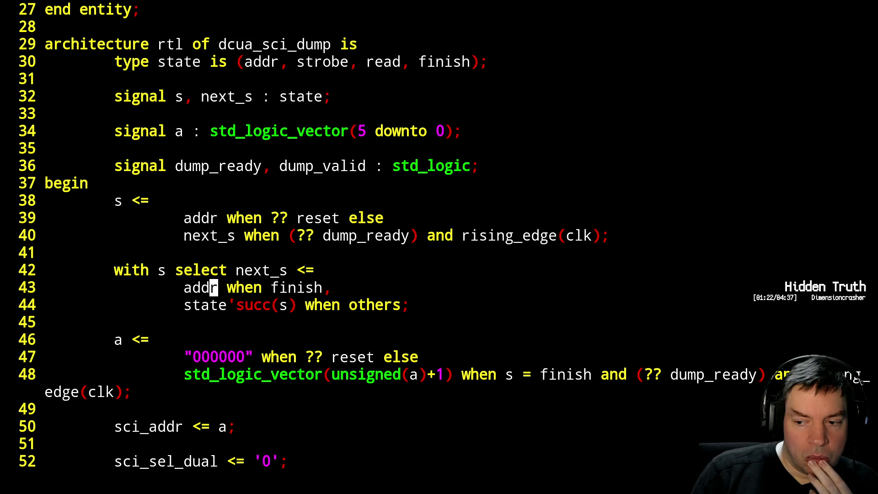
key(slash)
key(Escape)
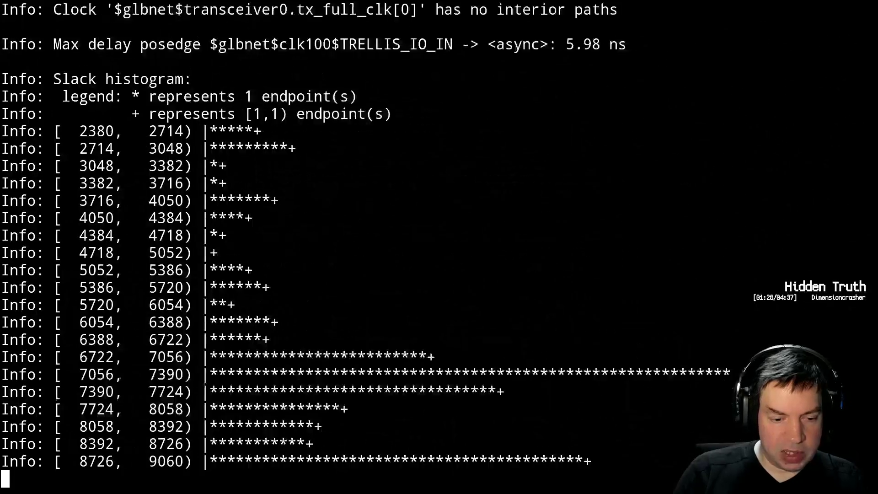
Quit the editor, ssh to malatang and check pstree and detached screen sessions.
key(Return)
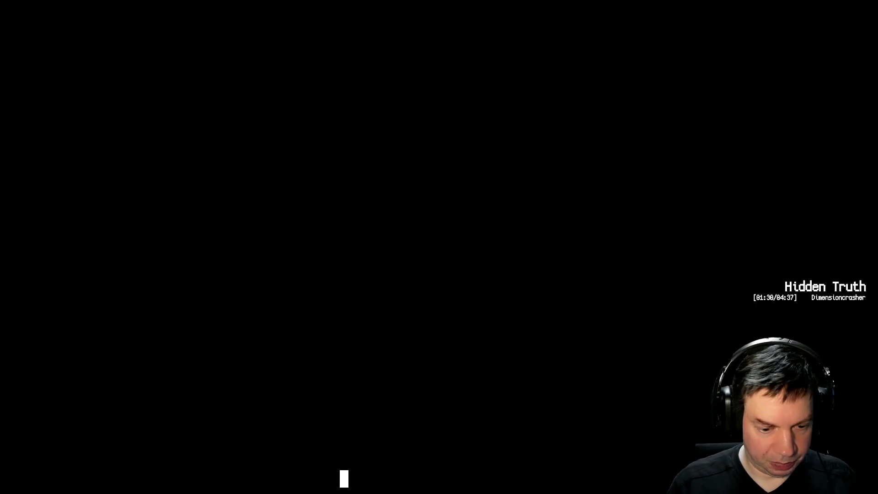
text(:q)
key(Return)
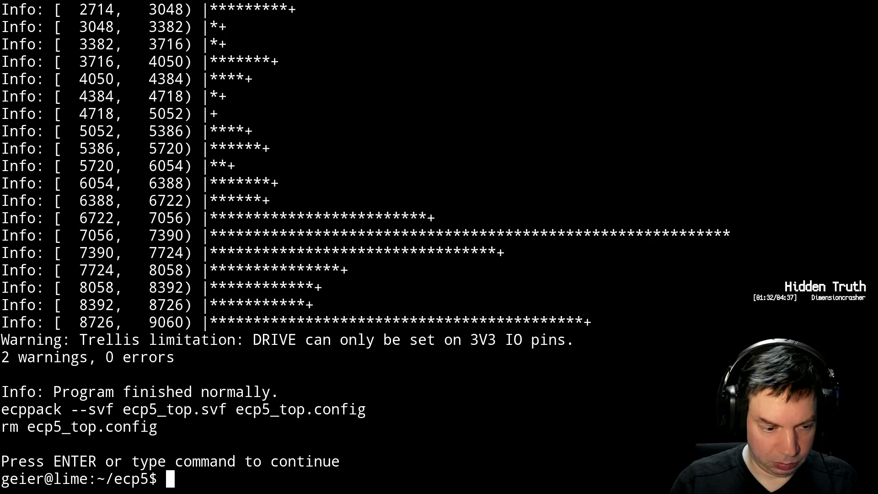
key(ctrl+l)
text(ssh m)
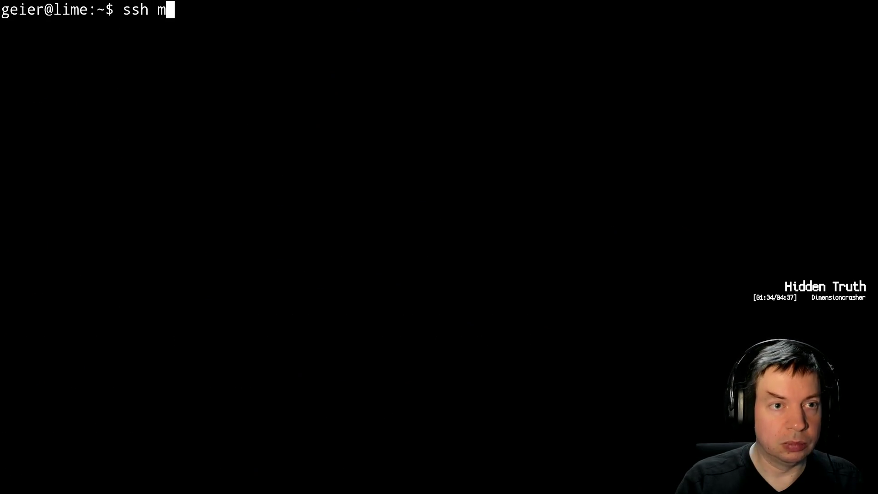
text(alatang)
key(Return)
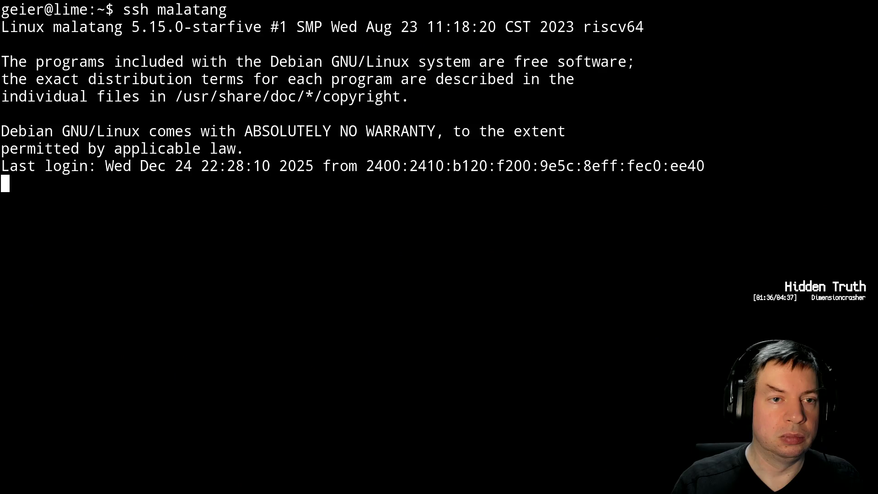
text(pstree)
key(Return)
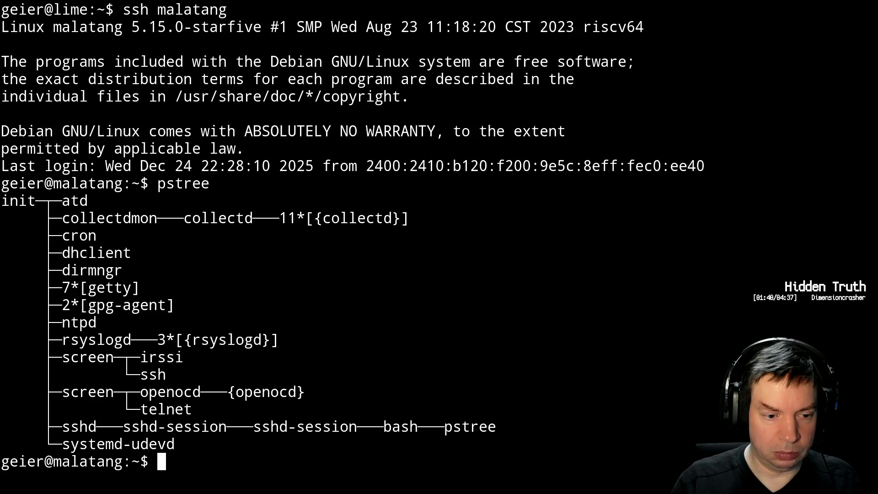
text(screen -r)
key(Return)
text(o)
text(sc)
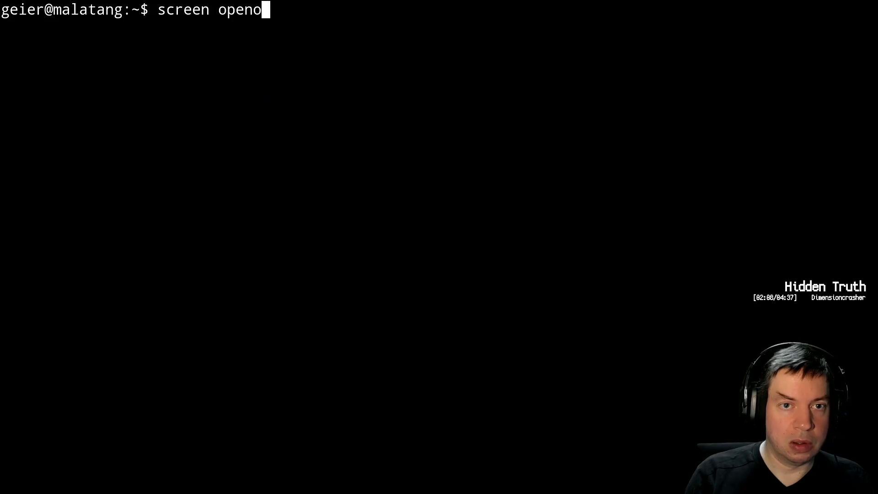
Start OpenOCD in a screen session and detach with Ctrl-A D.
key(BackSpace)
key(BackSpace)
text(cd)
key(Return)
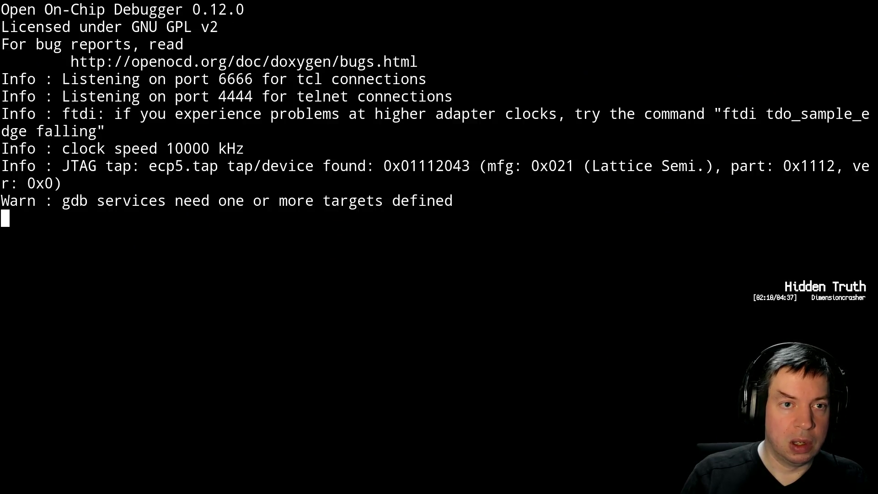
key(ctrl+a)
key(d)
key(ctrl+l)
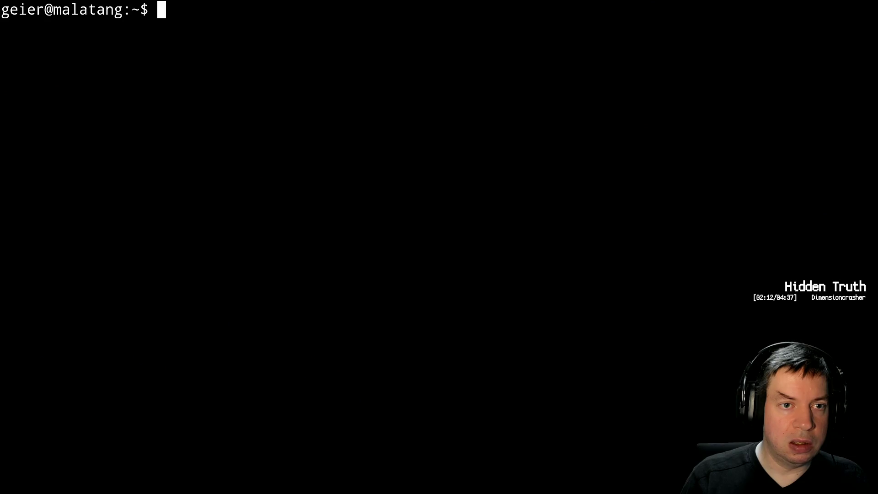
text(screen telnet 0 333)
Run 'screen telnet 0 4444' to OpenOCD's command port and set the xterm font to Tiny.
key(BackSpace)
key(BackSpace)
key(BackSpace)
text(4444)
key(Return)
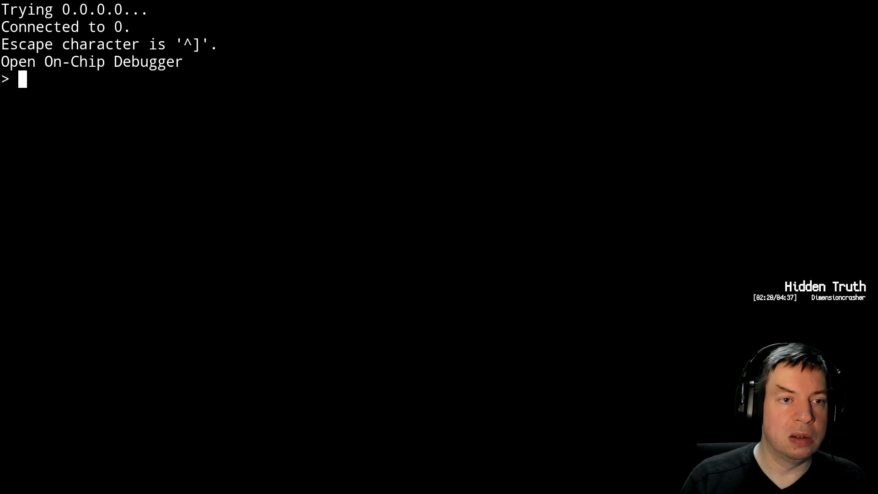
ctrl+right_drag(337, 162, 346, 184)
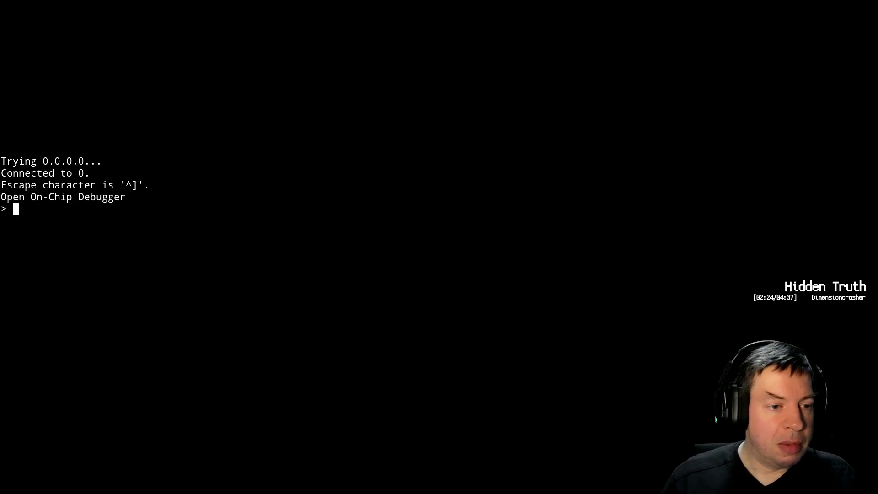
key(ctrl+d)
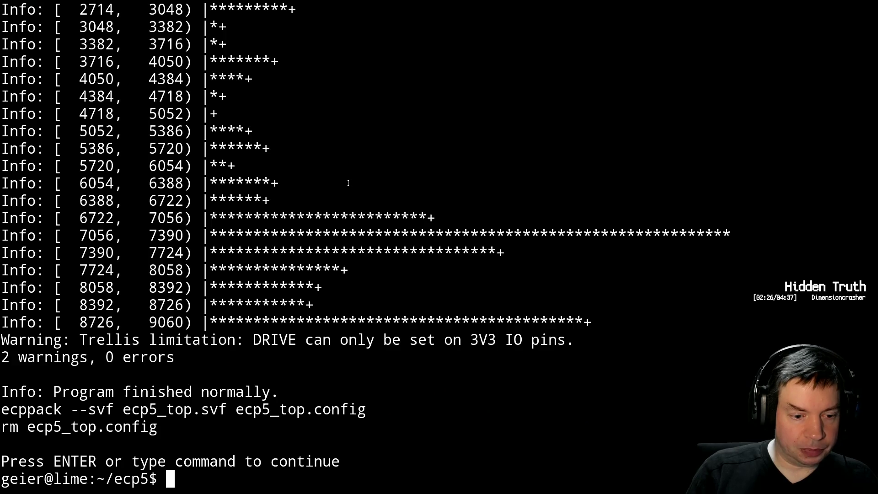
Recall and run 'scp ecp5_top.svf malatang:' from the shell history.
key(ctrl+r)
text(scop)
key(ctrl+c)
key(ctrl+r)
text(scp)
key(Return)
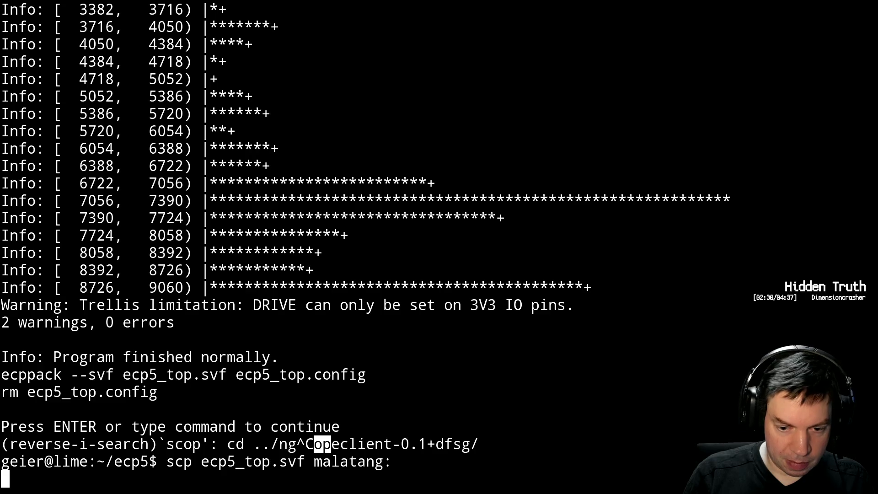
Load the bitstream with 'svf ecp5_top.svf' in the OpenOCD telnet session, then return to the shell.
key(alt+Tab)
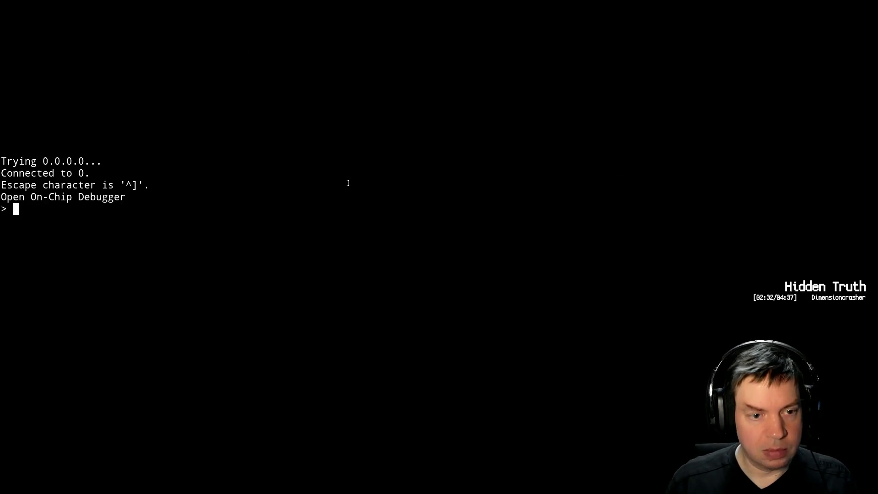
text(svf serial.svf)
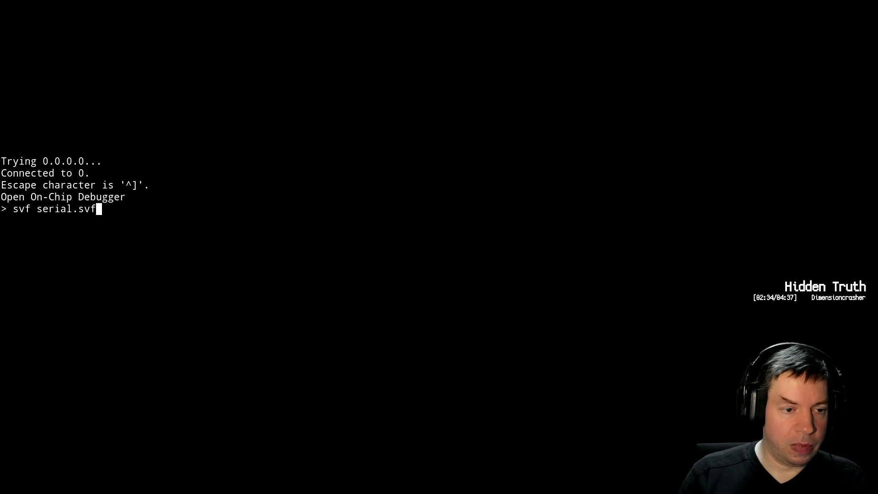
key(Up)
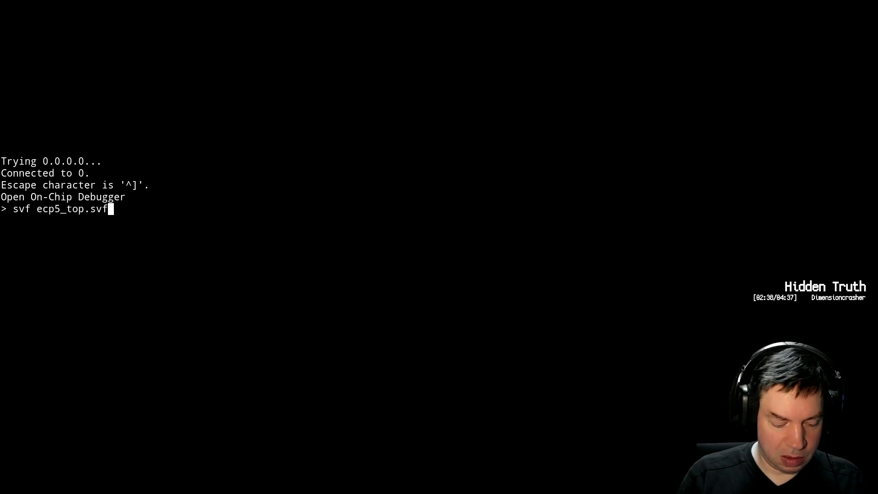
key(Return)
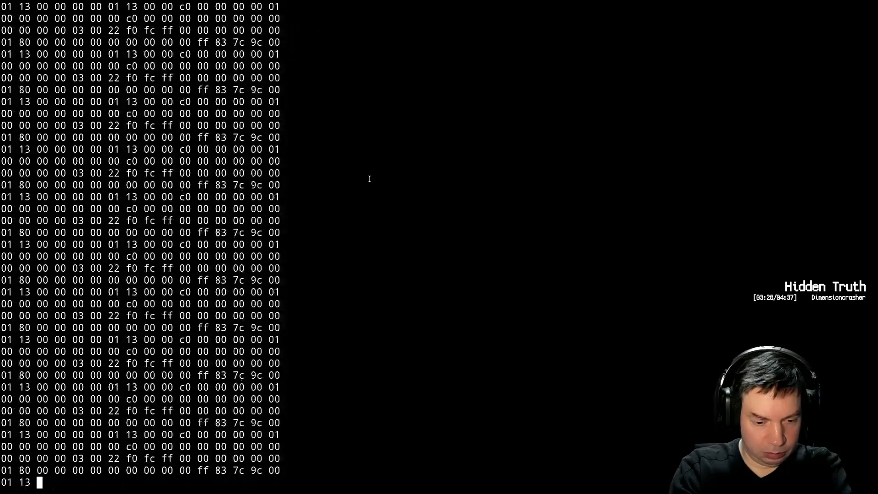
key(ctrl+c)
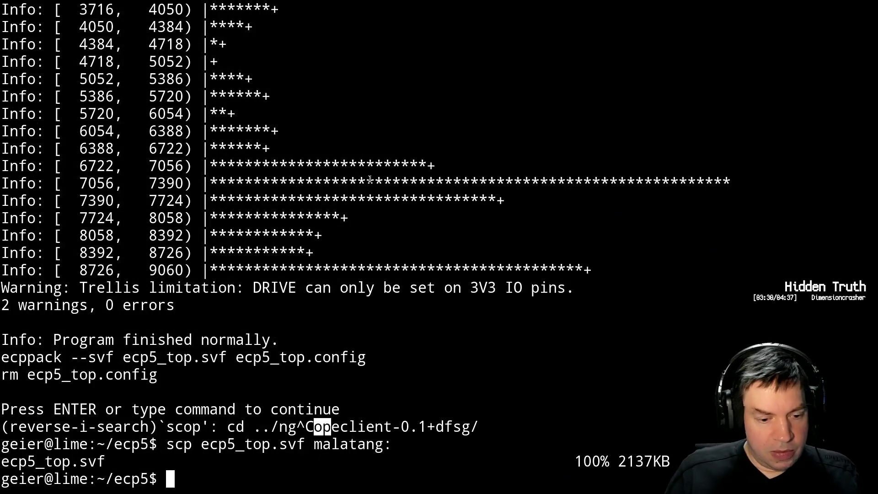
text(vim b)
Edit bin2hex.vhdl and declare 'in_restart : in std_logic;' above the in_hex port.
key(Tab)
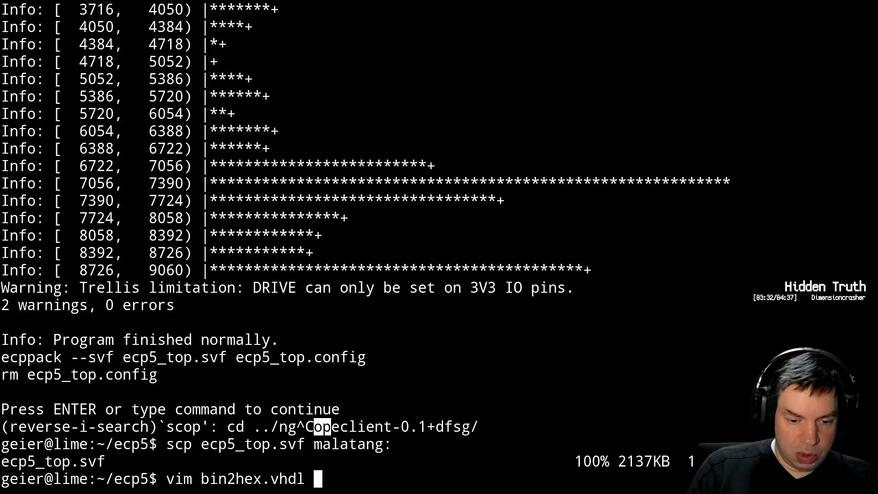
key(Return)
key(j)
key(j)
key(j)
key(j)
key(j)
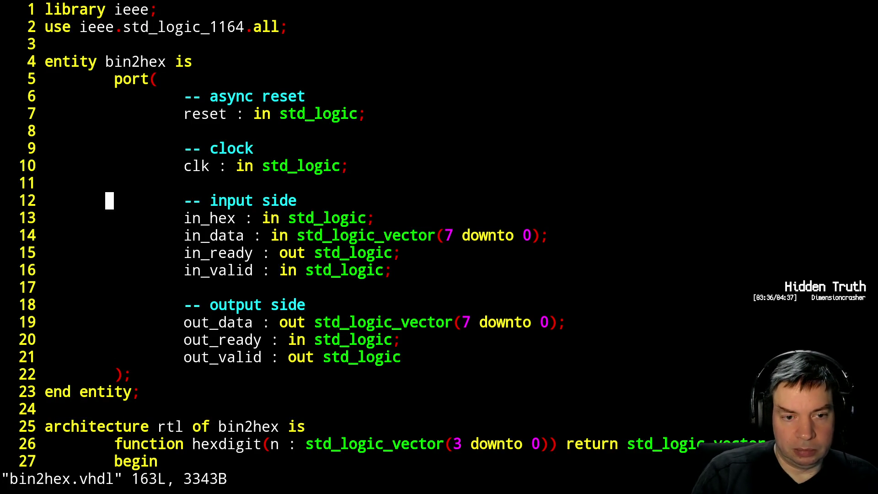
text(oin_restart : in std_logic;)
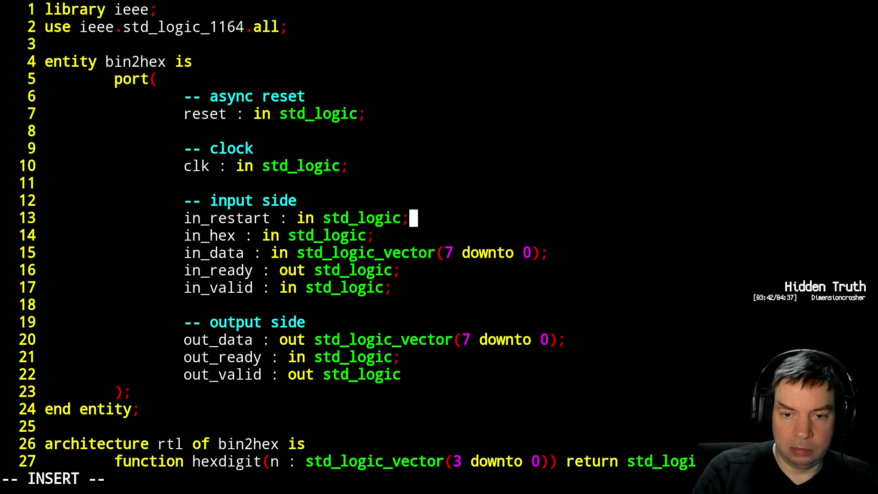
key(Escape)
key(j)
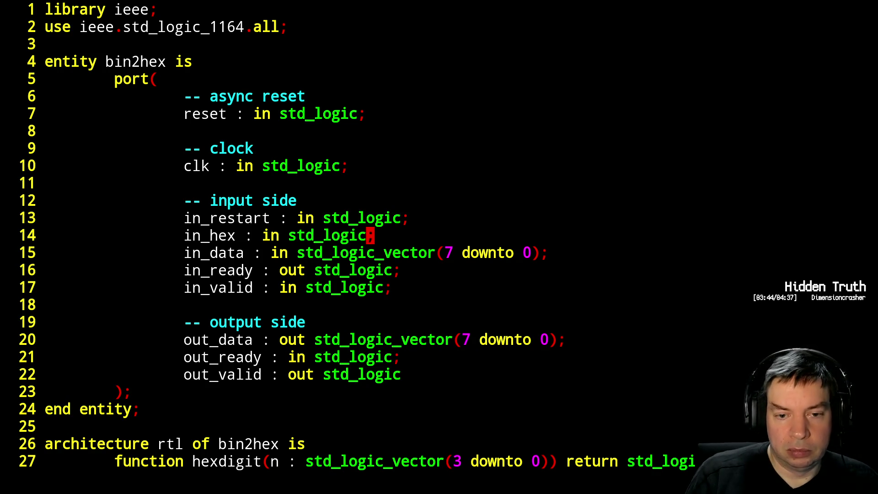
key(ctrl+f)
key(ctrl+f)
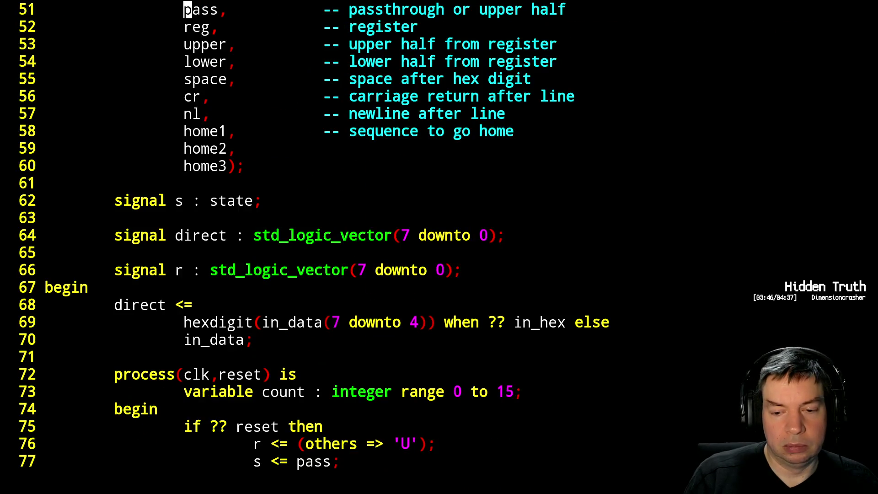
key(ctrl+f)
Under 'when pass =>' add 'if ?? in_restart then' with 's <= home1;'.
key(j)
key(j)
key(j)
key(j)
key(k)
key(k)
key(k)
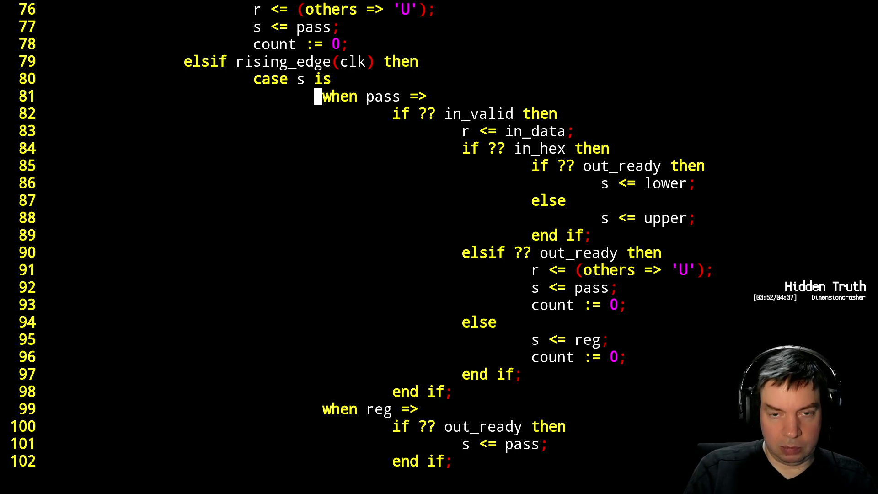
key(o)
key(Tab)
text(if ?? in_restart ther)
key(BackSpace)
text(n)
key(Return)
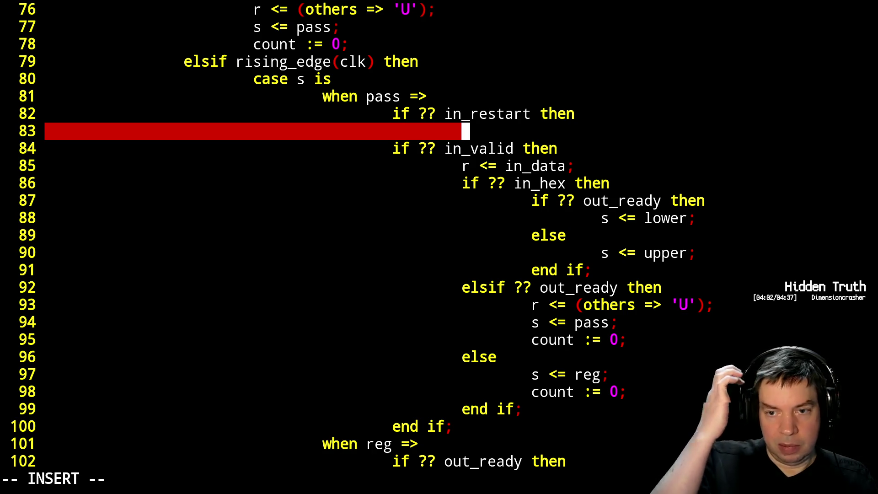
text(s <)
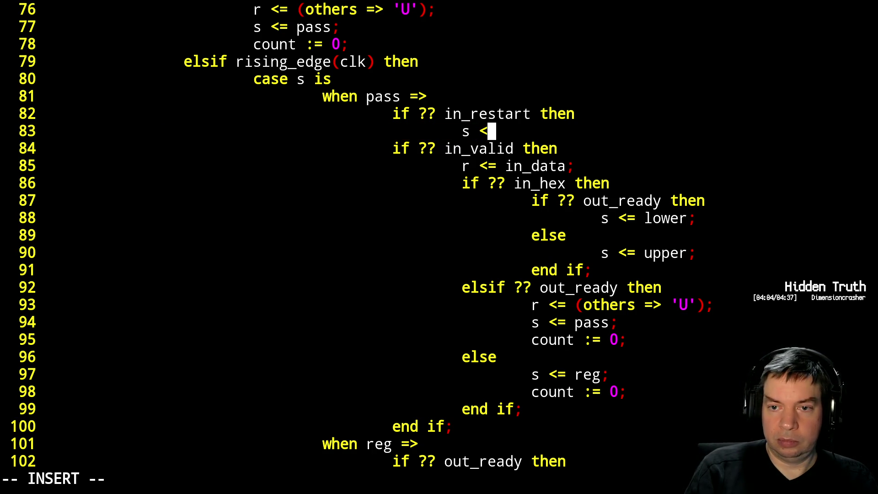
text(= )
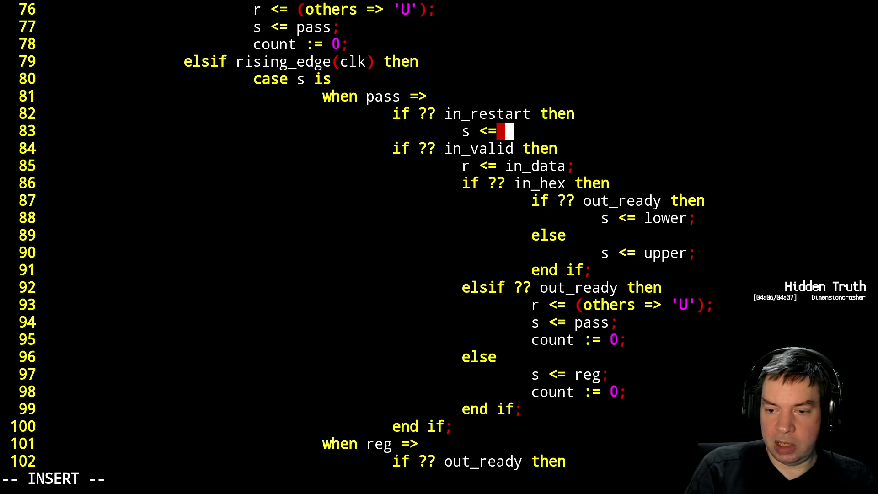
text(home1;)
key(Return)
key(BackSpace)
text(e)
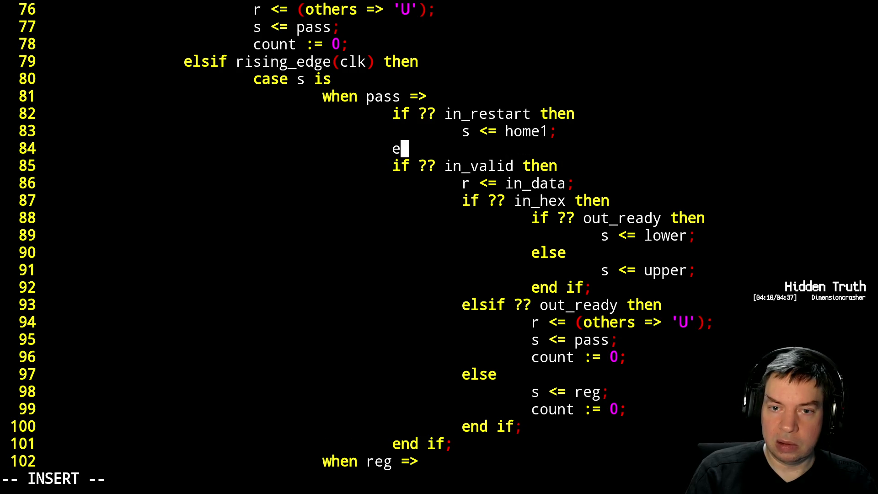
key(BackSpace)
key(Escape)
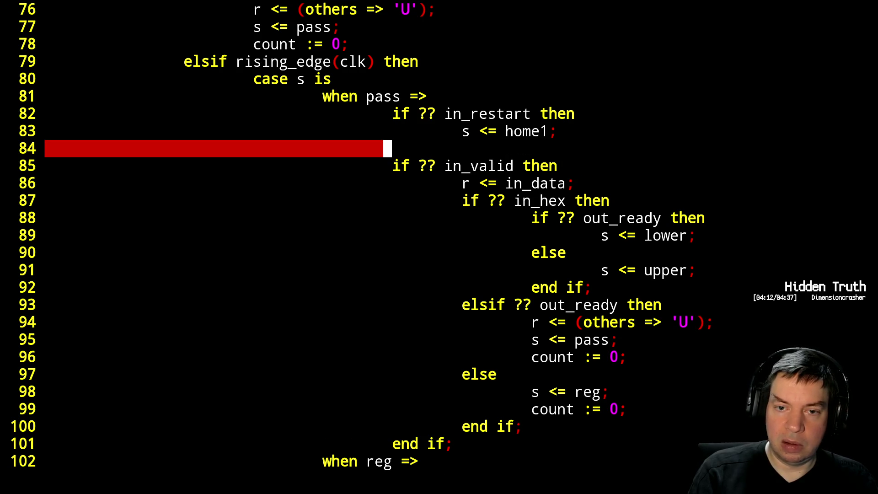
Remove the leftover blank line and turn the following 'if ?? in_valid' into 'elsif'.
key(d)
key(d)
text(iels)
key(Escape)
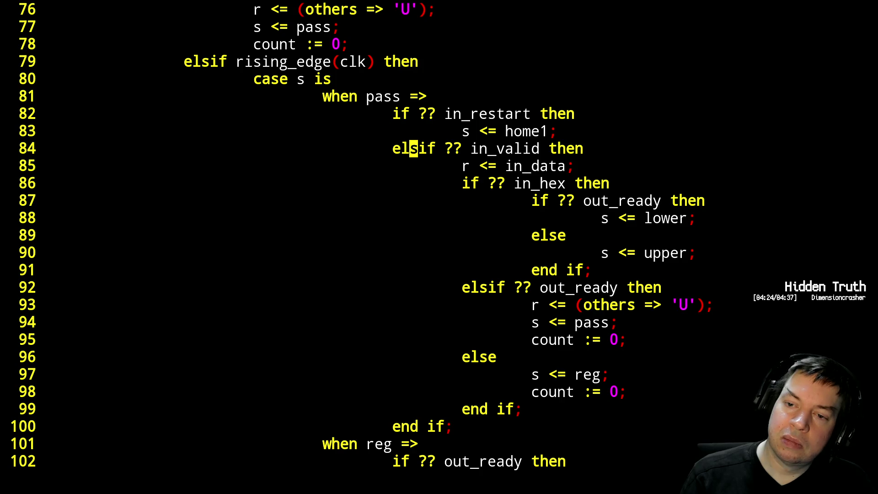
key(Down)
key(Down)
key(Down)
key(Down)
key(Down)
key(Down)
key(Down)
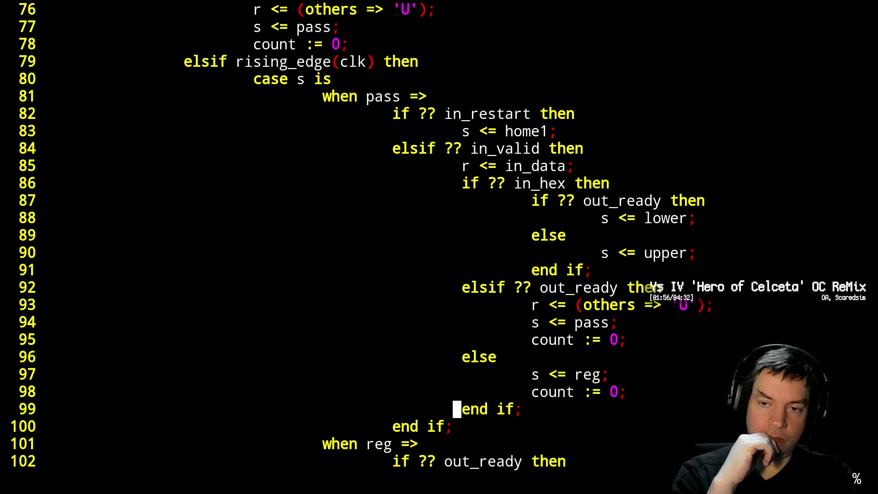
key(j)
key(e)
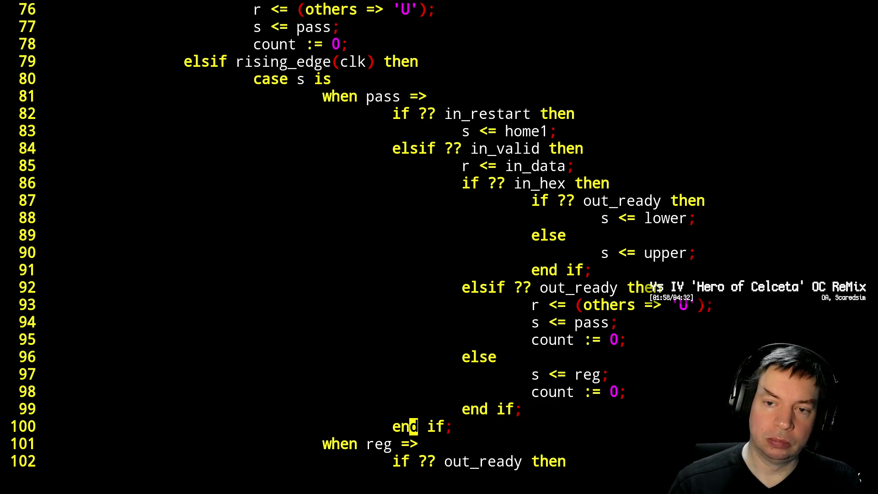
key(ctrl+f)
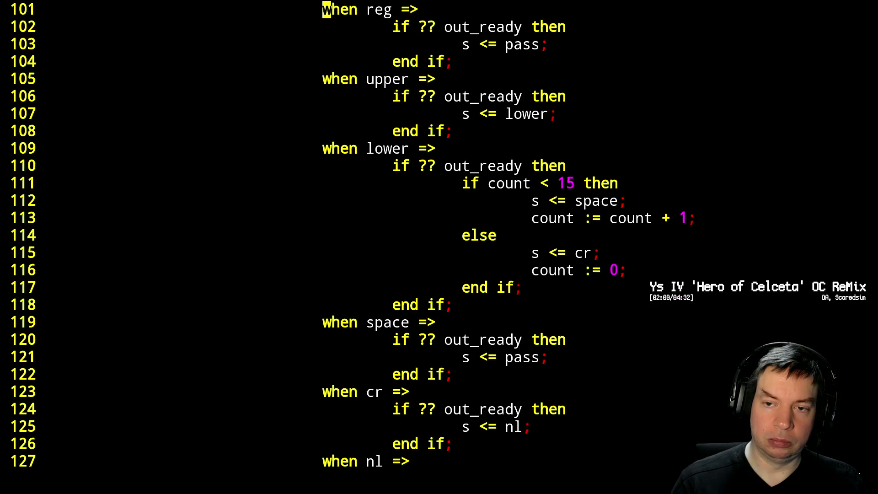
key(ctrl+f)
key(j)
key(j)
key(j)
key(j)
key(j)
key(j)
key(BackSpace)
key(k)
key(h)
key(b)
key(b)
key(b)
key(b)
key(b)
key(x)
key(x)
key(x)
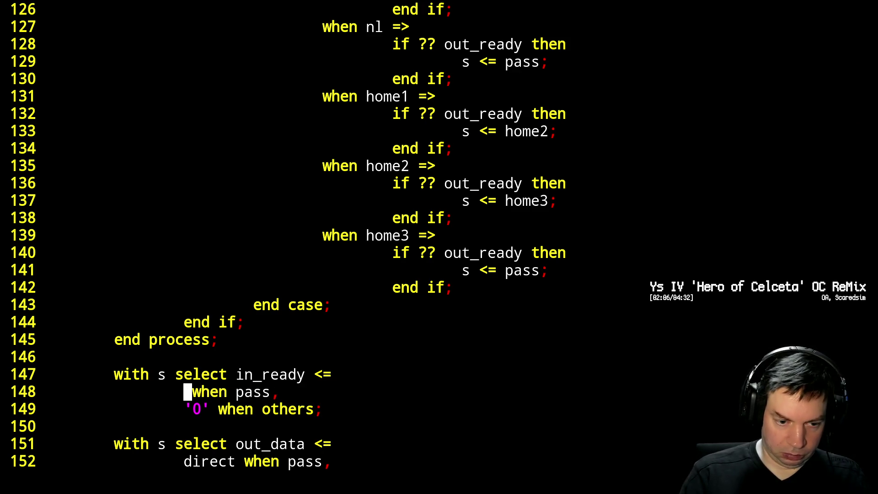
text(inot in_restart)
key(Escape)
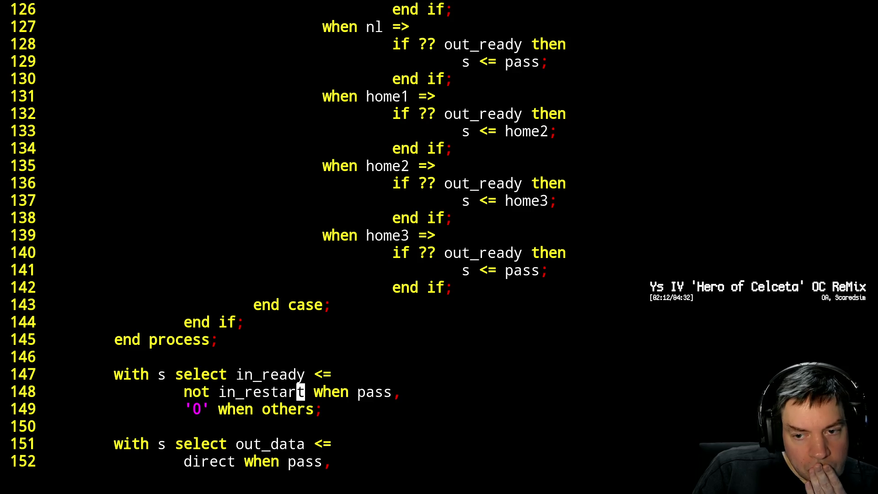
key(k)
key(k)
key(k)
key(k)
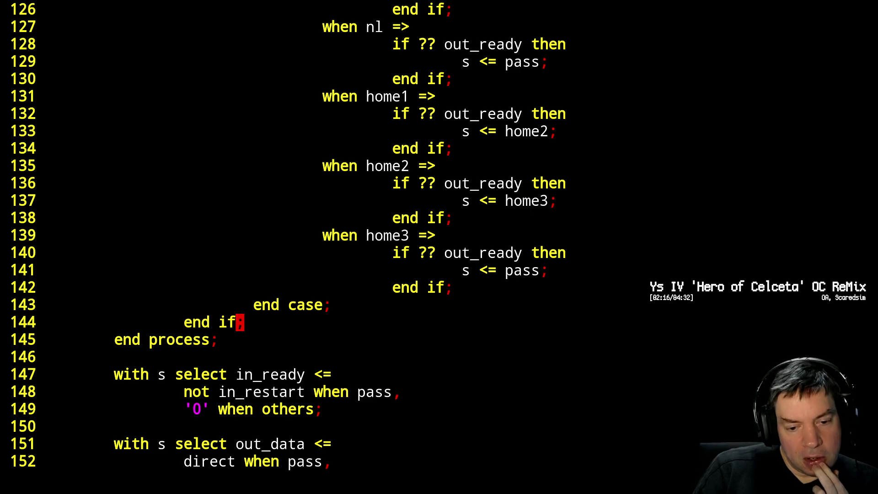
key(k)
key(k)
key(k)
key(k)
key(k)
key(k)
key(k)
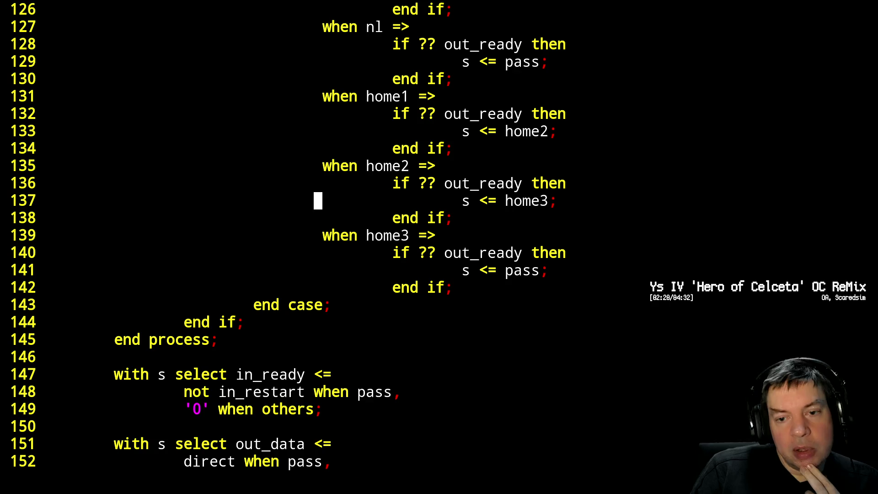
key(k)
key(k)
key(k)
key(k)
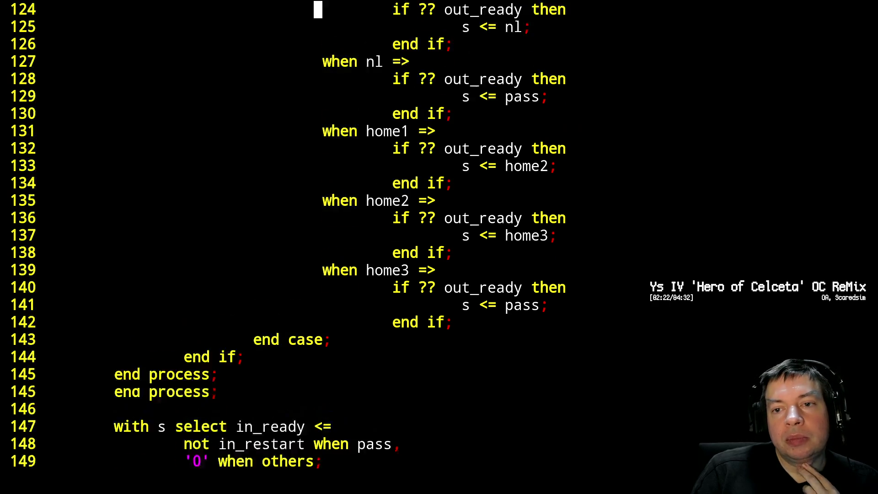
key(k)
key(k)
key(k)
key(k)
key(k)
key(k)
key(k)
key(k)
key(k)
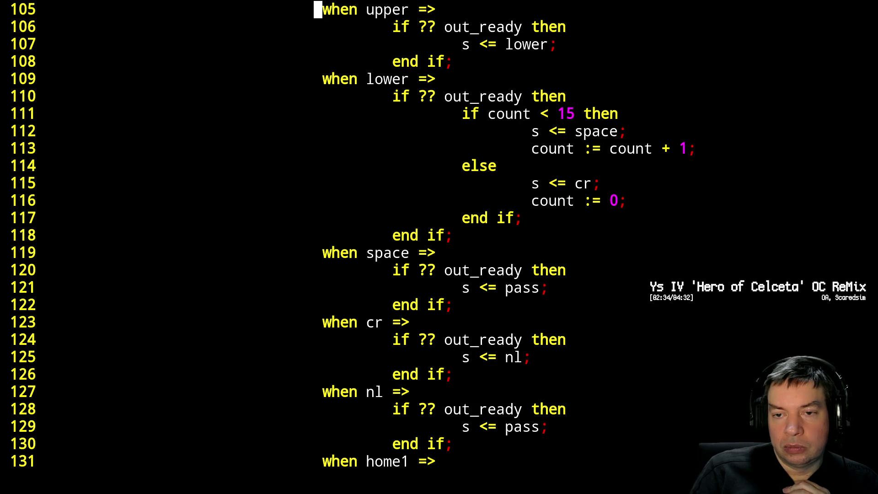
key(Up)
key(Up)
key(Up)
key(Up)
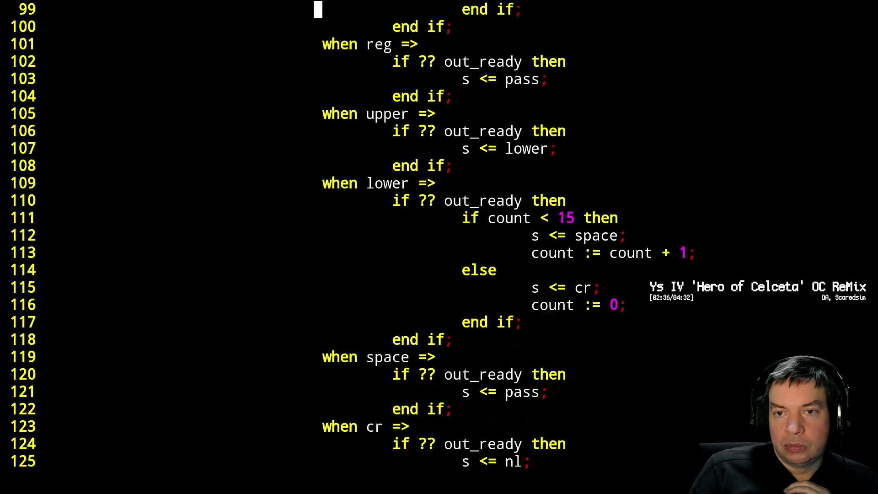
key(Up)
key(Up)
key(Down)
key(Down)
key(Down)
key(Down)
key(Down)
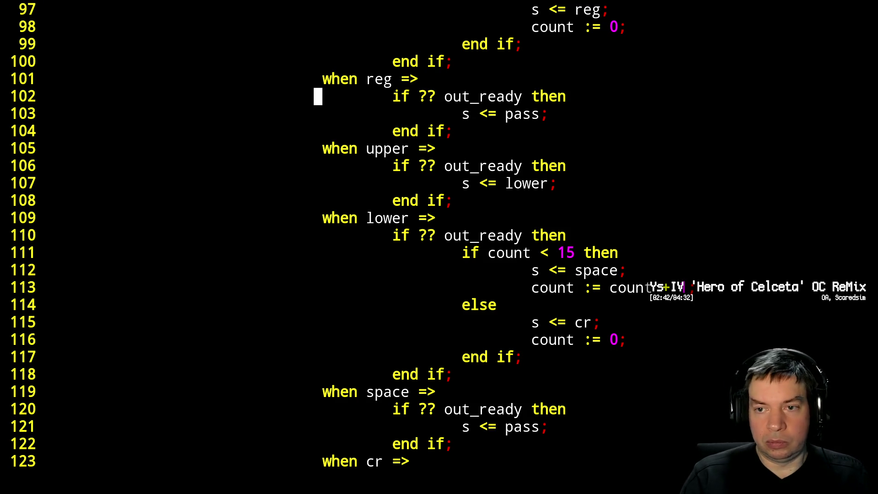
text(o)
text(if ?? in_resta)
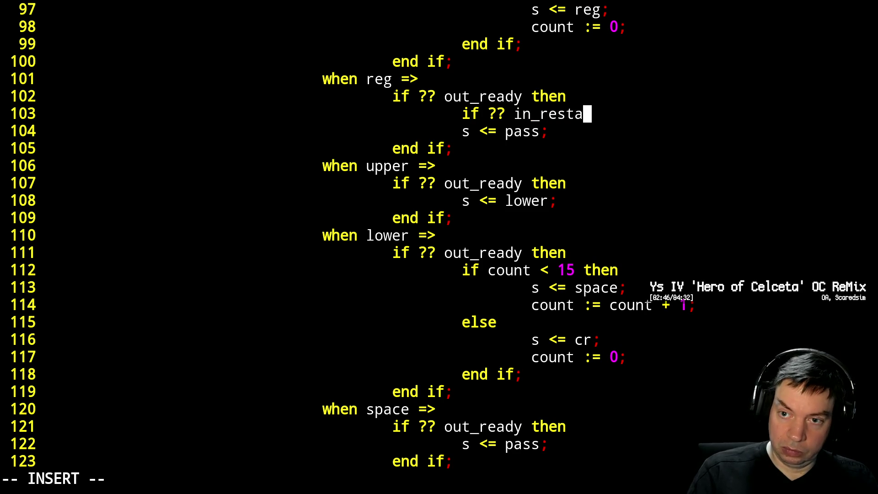
text(rt then)
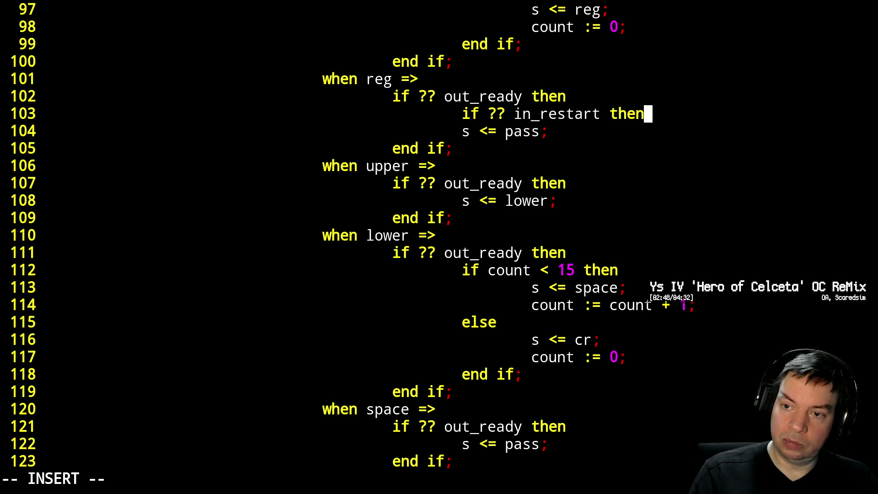
In the reg state add 'if ?? in_restart then', 's <= home1;' and 'else'.
key(Return)
text(s <= )
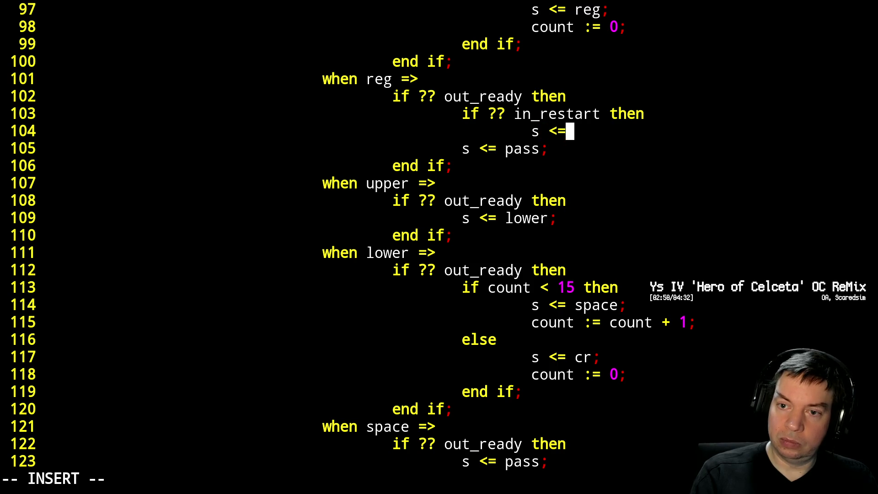
text(home1;)
key(Return)
key(BackSpace)
text(else)
key(Escape)
Indent 's <= pass;' under the else and close the branch with 'end if;'.
key(j)
key(greater)
key(greater)
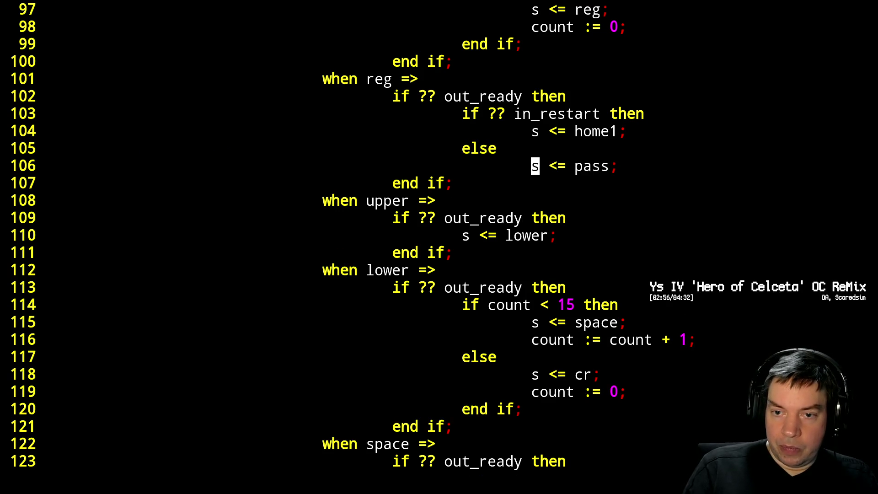
key(o)
key(BackSpace)
text(end if;)
key(Escape)
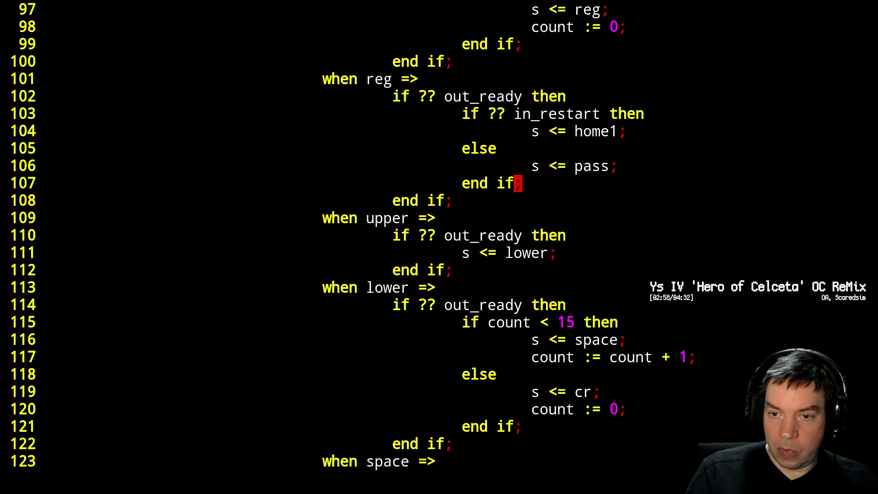
key(j)
key(j)
key(j)
key(j)
key(j)
key(j)
key(j)
key(k)
key(k)
key(j)
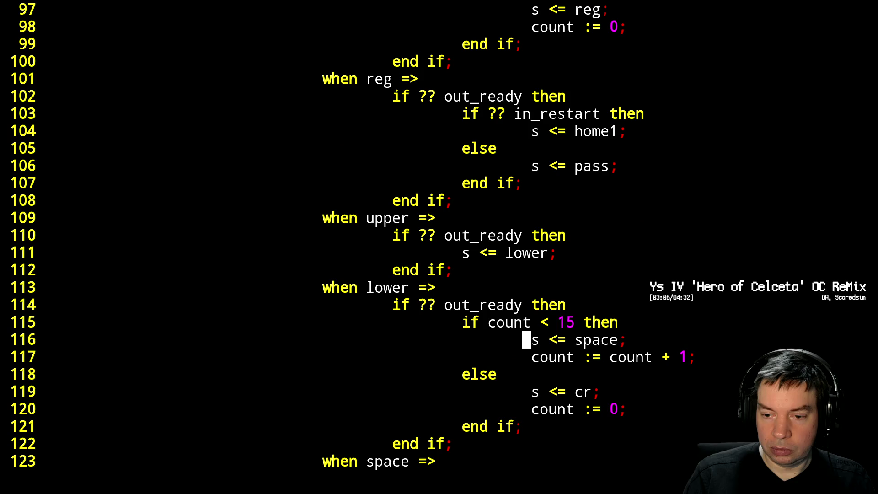
In the lower state add an in_restart check setting 's <= home1;' and 'count := 0;'.
key(k)
key(k)
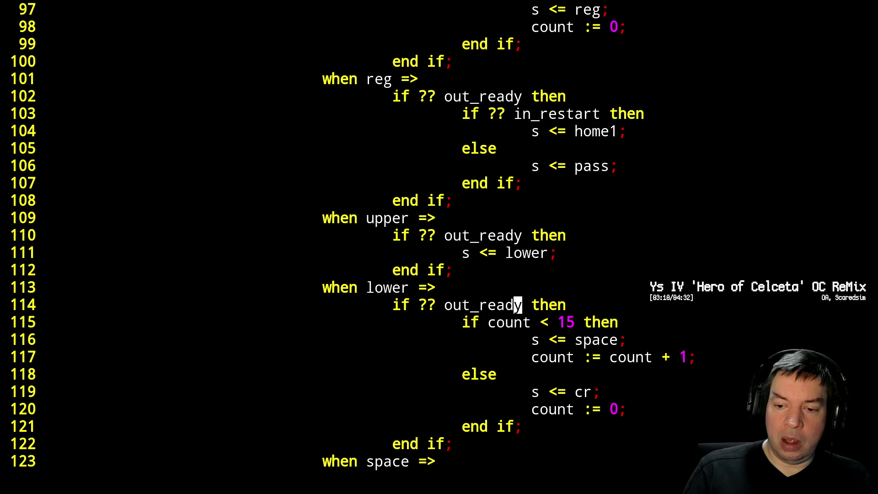
text(oif ?? ou)
key(BackSpace)
key(BackSpace)
key(BackSpace)
text(in_restart then)
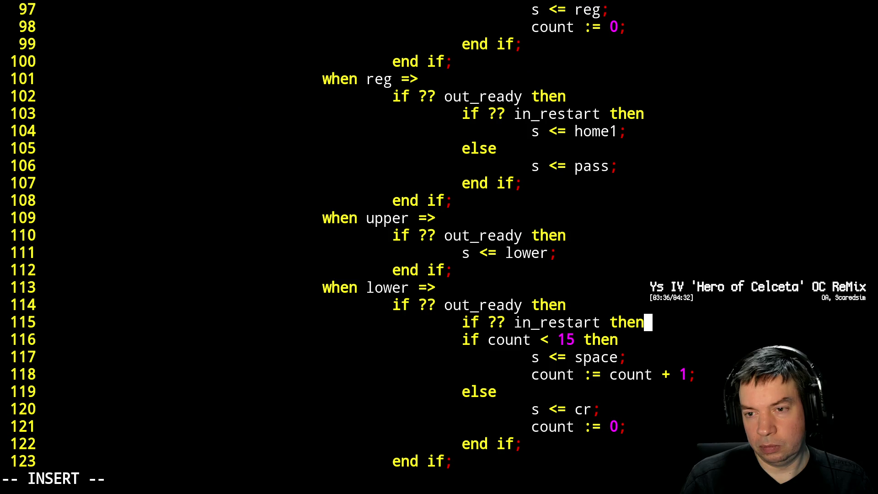
key(Return)
text(s <= home1;)
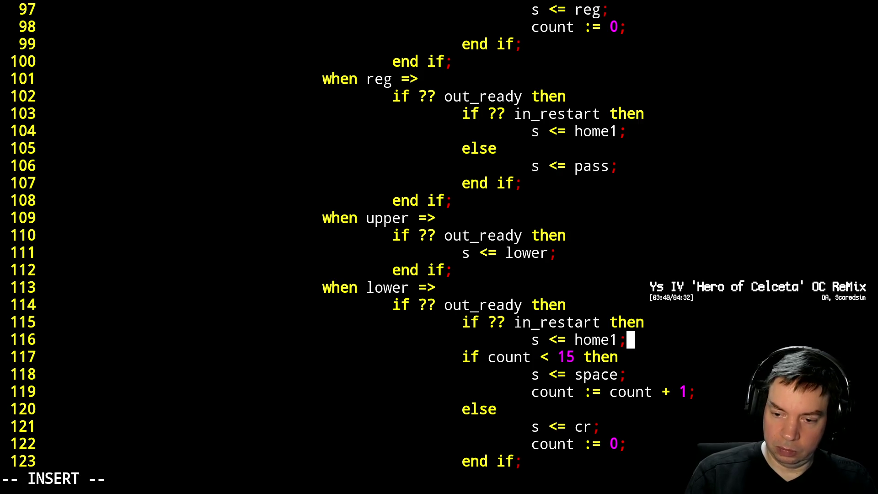
key(Return)
text(count := 0;)
key(Return)
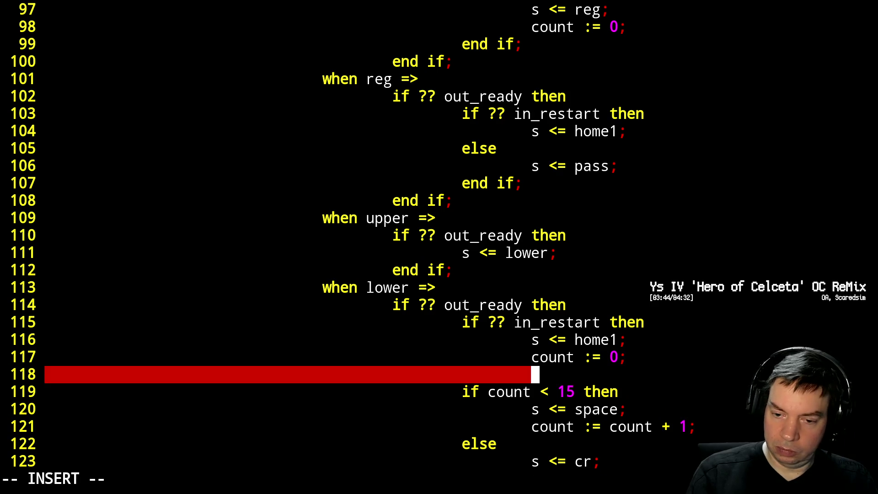
key(Escape)
Delete the leftover blank line and turn the 'count < 15' if into an elsif.
key(d)
key(d)
text(iels)
key(Escape)
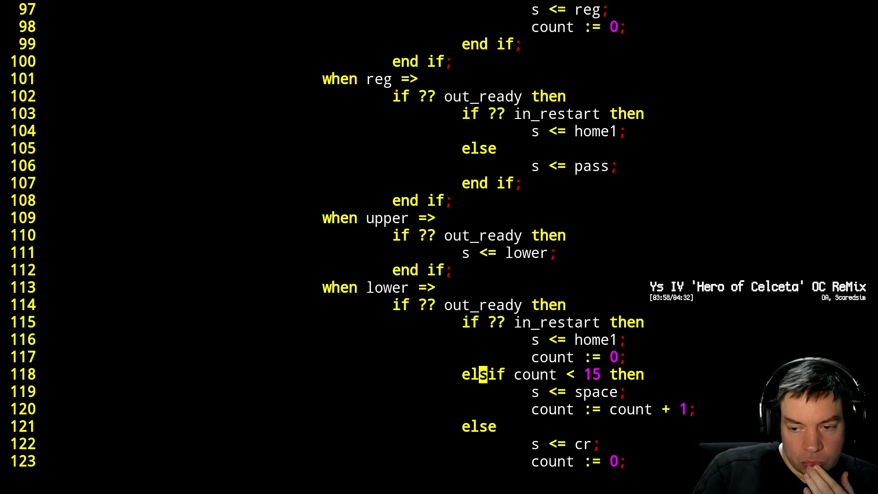
key(ctrl+b)
key(ctrl+b)
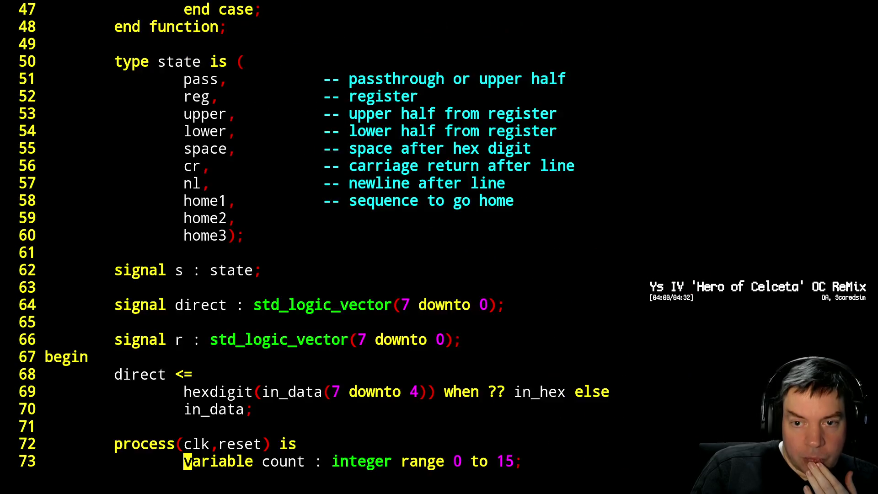
Declare 'out_restart : out std_logic;' among bin2hex's output ports.
key(ctrl+b)
key(ctrl+b)
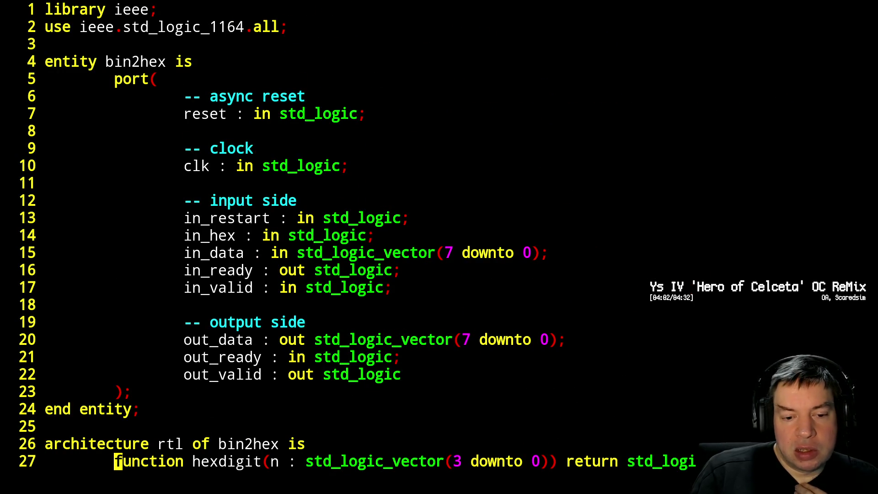
key(Up)
key(Up)
key(Up)
key(Up)
key(Up)
key(Up)
key(Up)
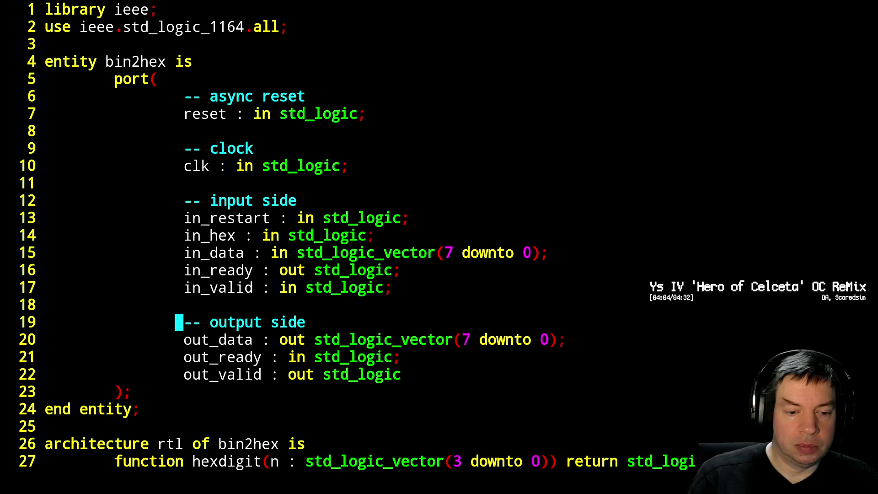
text(oout_restart : out )
text(std_logic;)
key(Escape)
key(j)
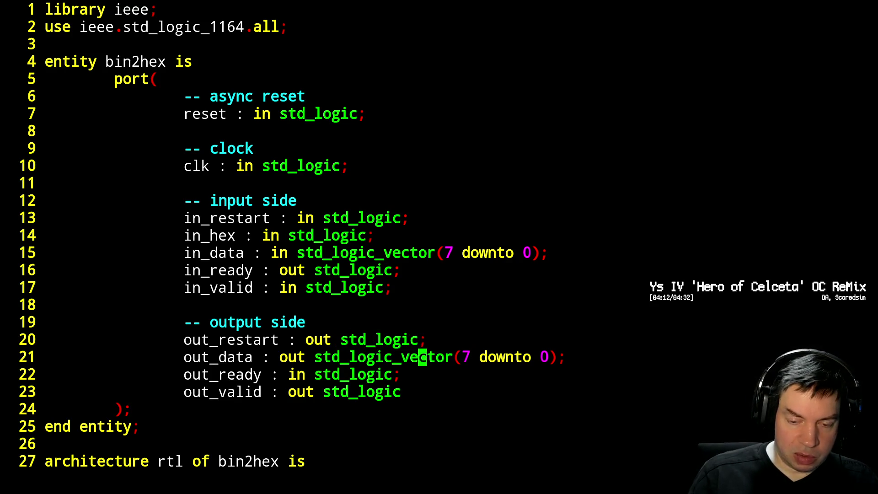
Add 'with s select out_restart <= '1' when home1, '0' when others;' and save-quit with :x.
key(ctrl+f)
key(ctrl+f)
key(ctrl+f)
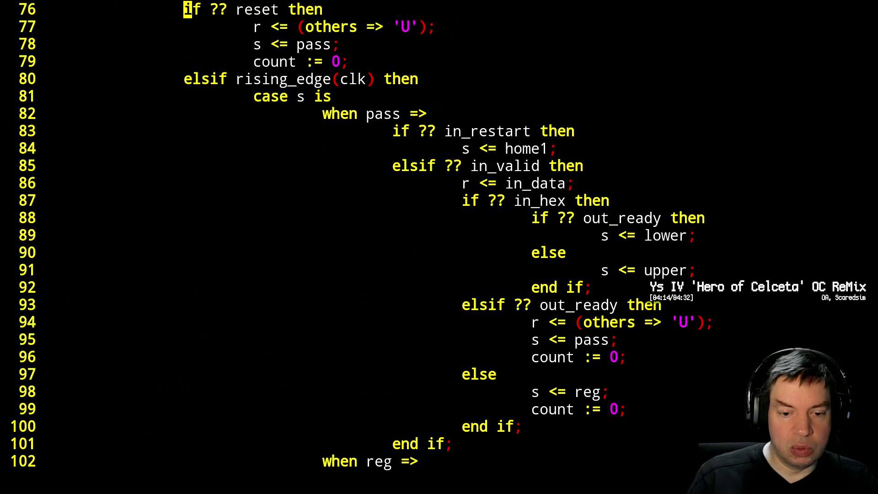
key(ctrl+f)
key(ctrl+f)
key(ctrl+f)
key(braceright)
key(braceright)
key(braceright)
key(k)
key(k)
key(k)
key(k)
key(k)
key(k)
key(k)
key(k)
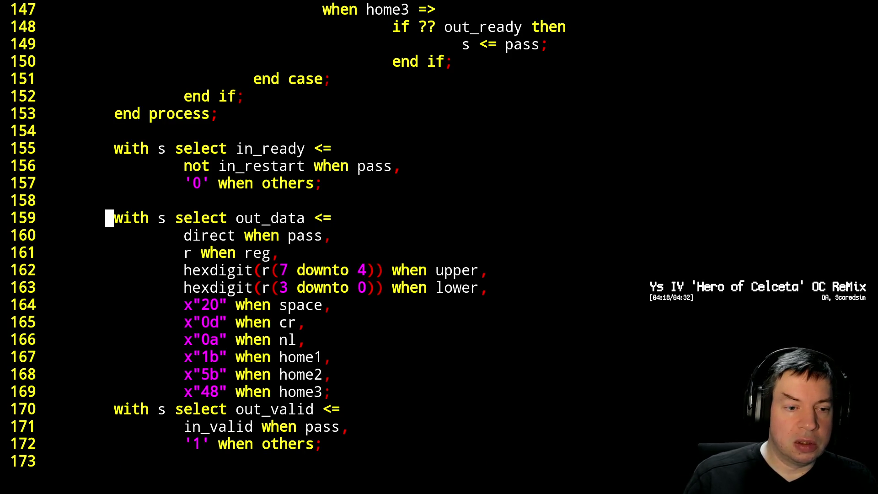
key(O)
key(Tab)
text(witgh)
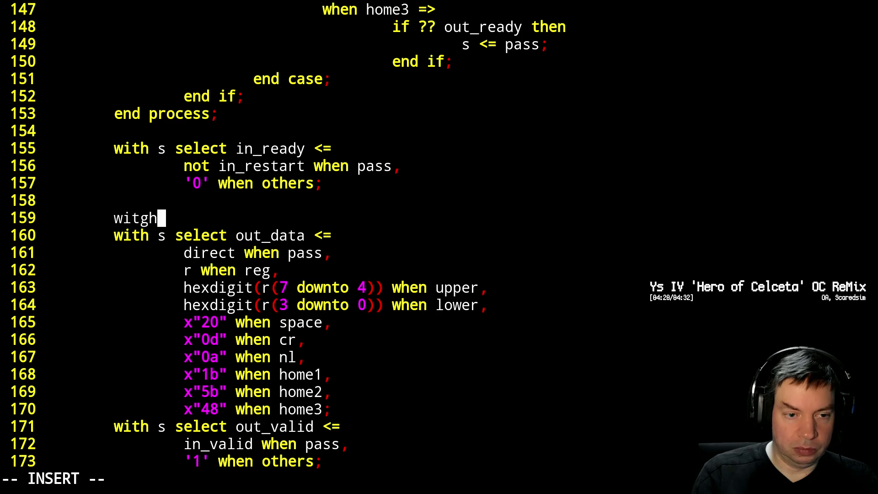
key(BackSpace)
key(BackSpace)
text(h s select out_restart <=)
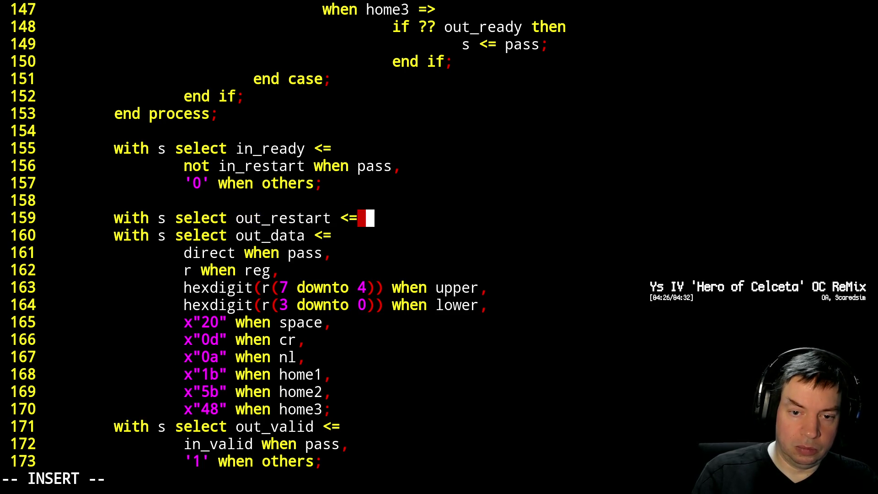
key(Return)
key(Tab)
text('1' when home1,)
key(Return)
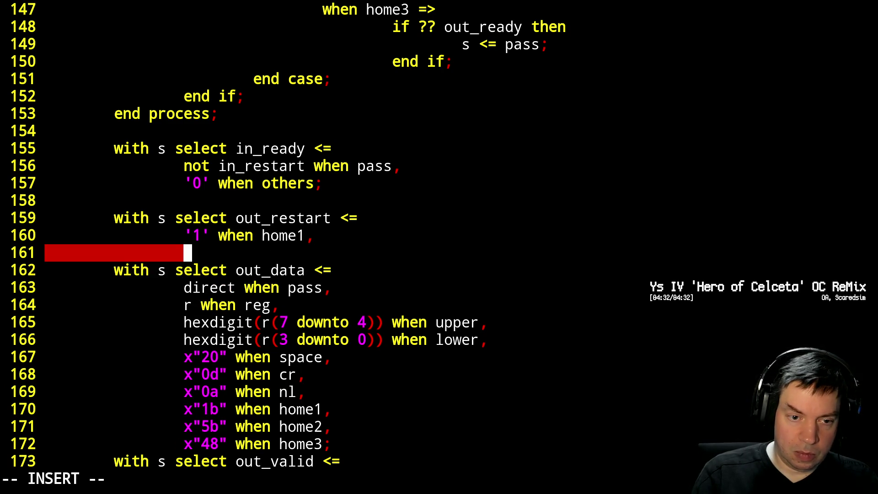
text('0' when others;)
key(Escape)
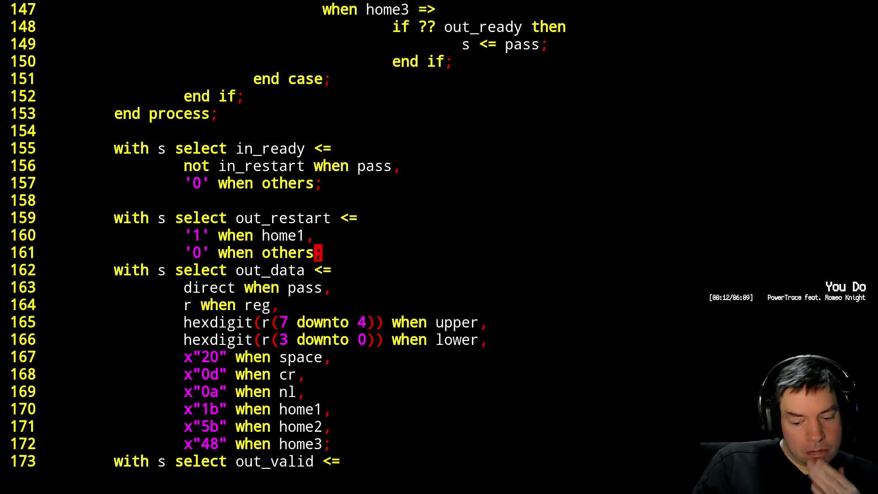
text(:x)
key(Return)
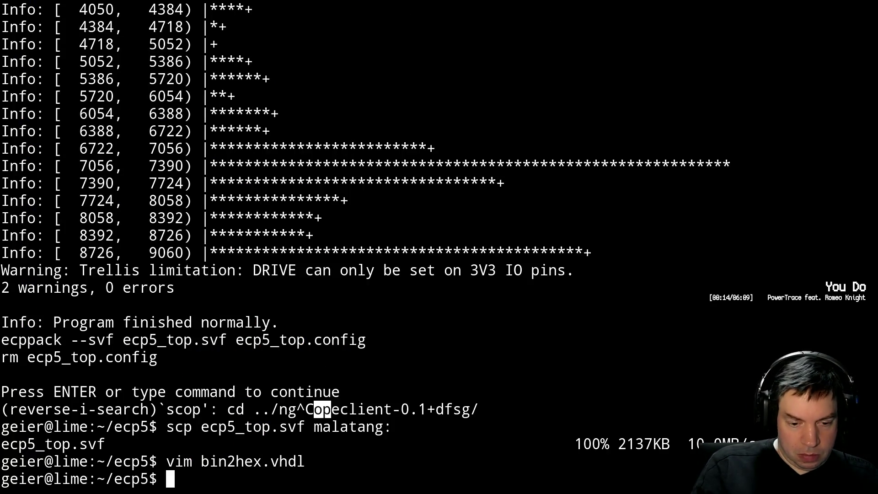
Edit dcua_sci_dump.vhdl and page through its architecture and bin2hex port map.
key(Up)
key(Up)
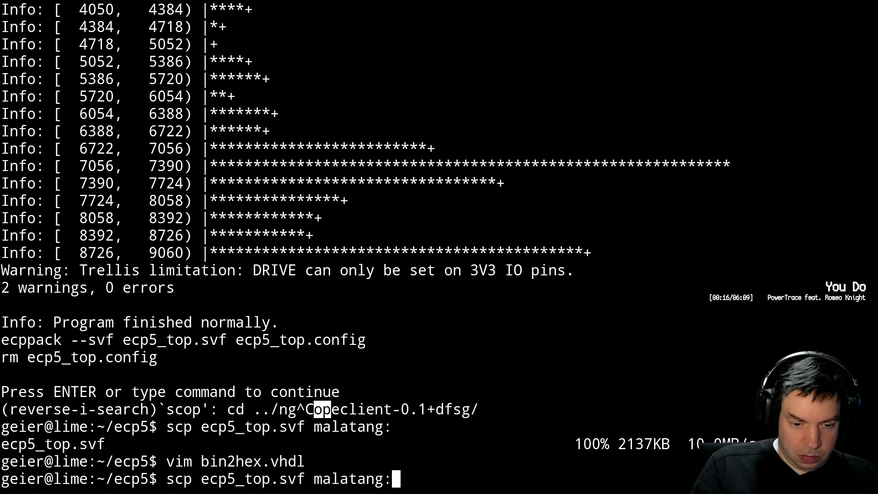
key(Down)
key(Down)
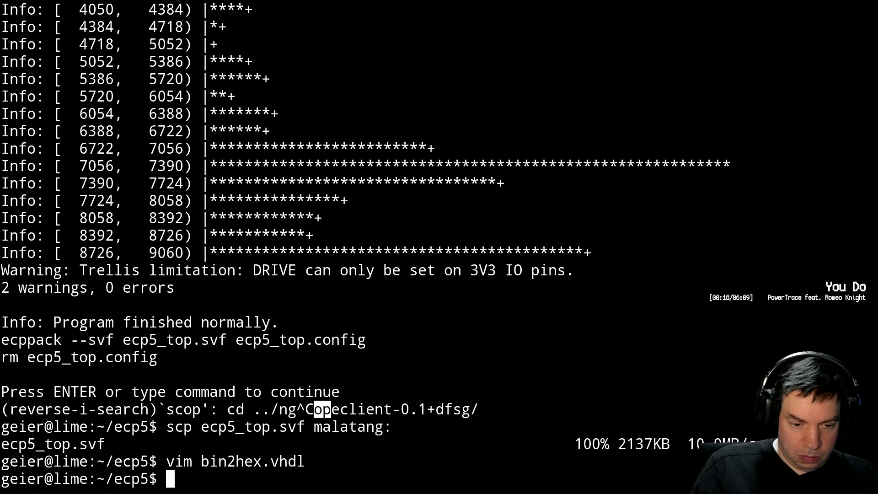
text(vim d)
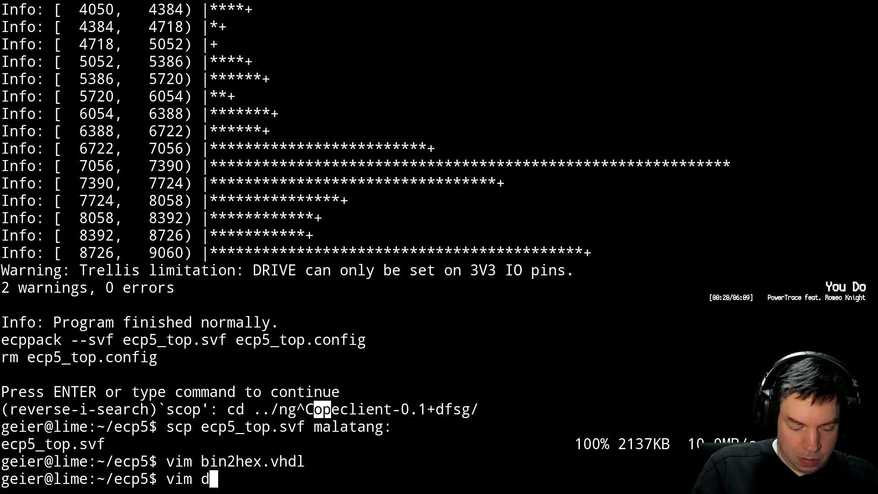
key(Tab)
key(Return)
key(ctrl+f)
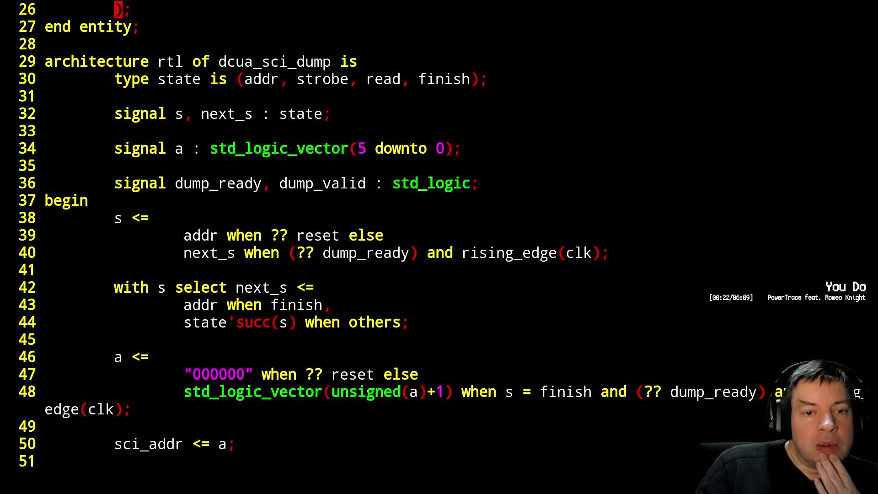
key(ctrl+f)
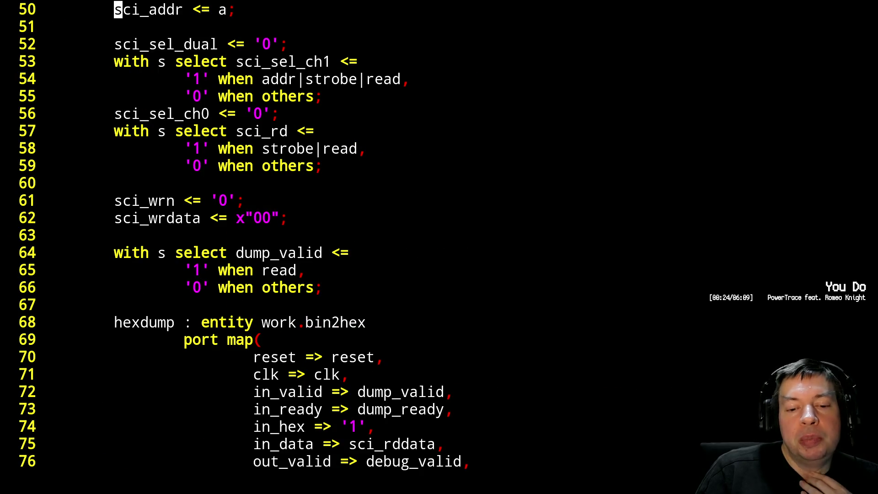
key(ctrl+b)
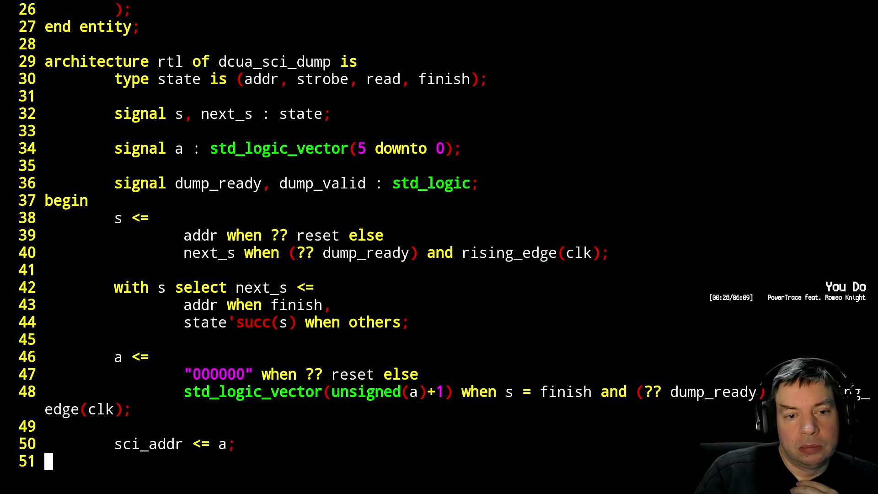
Below the dump_ready declaration start a new line 'signal dump_restart_req, '.
key(k)
key(k)
key(k)
key(k)
key(k)
key(k)
key(k)
key(l)
key(l)
key(l)
key(l)
key(l)
key(l)
text(al dump)
key(BackSpace)
key(BackSpace)
key(BackSpace)
key(BackSpace)
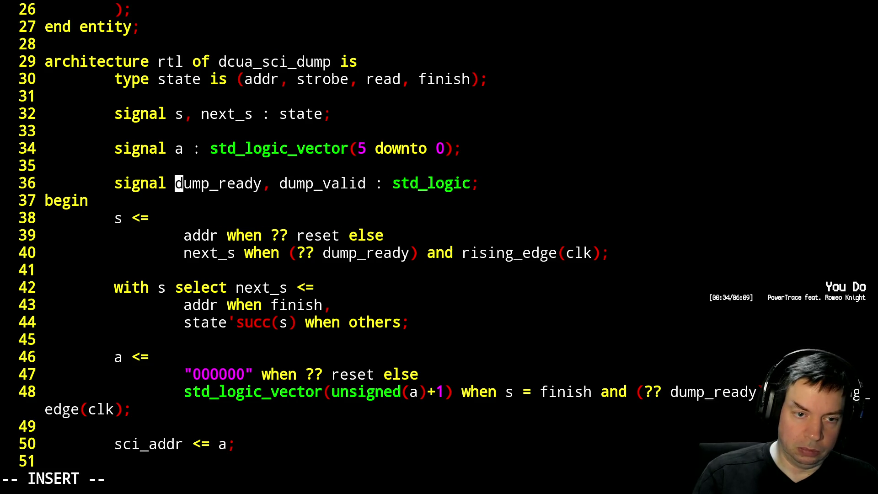
key(Escape)
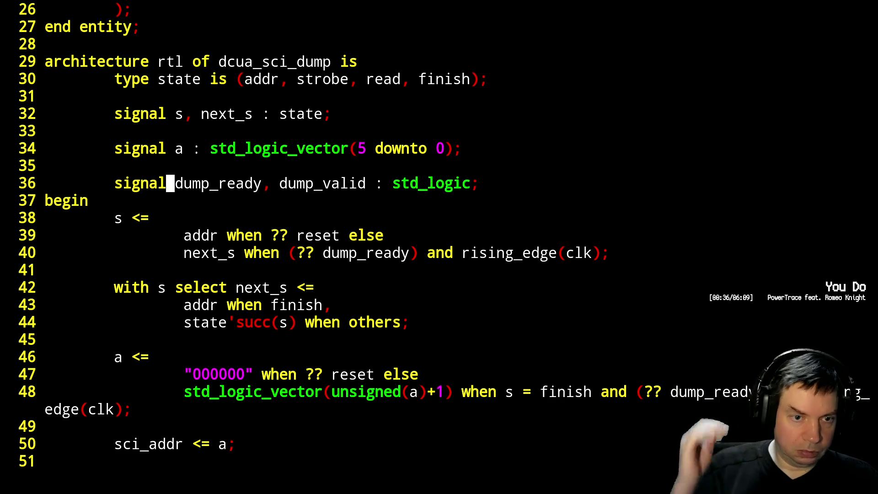
text(osignal dump_restart_req, fdum)
key(BackSpace)
key(BackSpace)
Finish line 37 as 'dump_restart_ack : std_logic;' declaring both restart signals.
key(BackSpace)
key(BackSpace)
text(dm)
key(BackSpace)
text(ump_restart_ack)
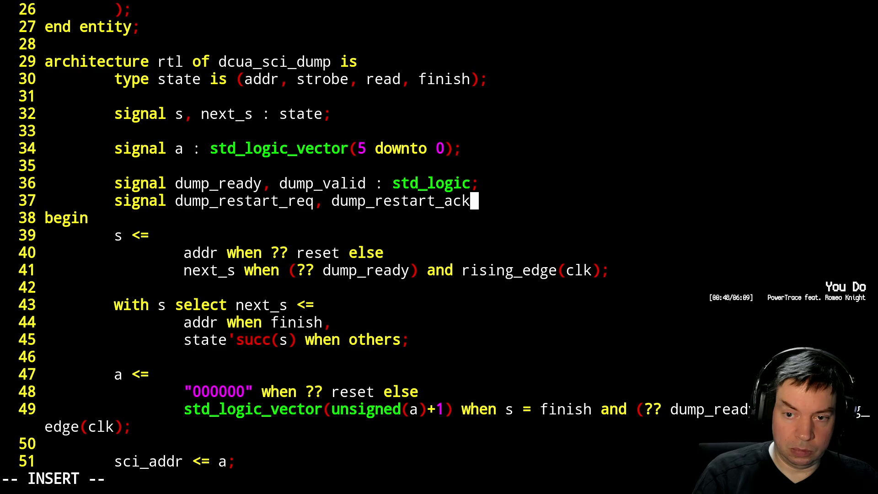
text( : std_logic;)
key(Escape)
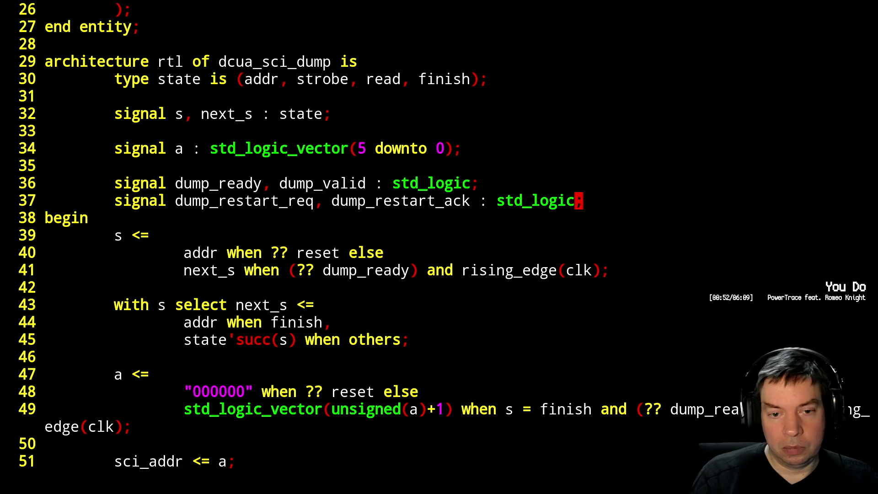
key(ctrl+f)
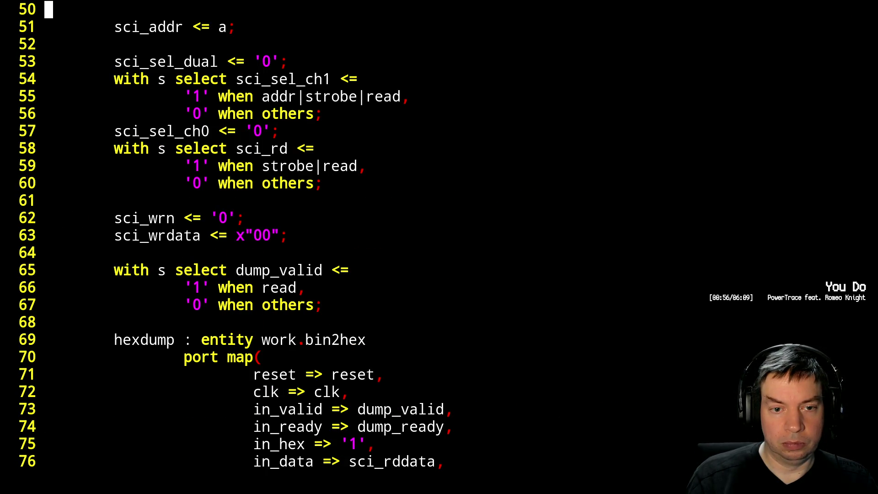
key(ctrl+b)
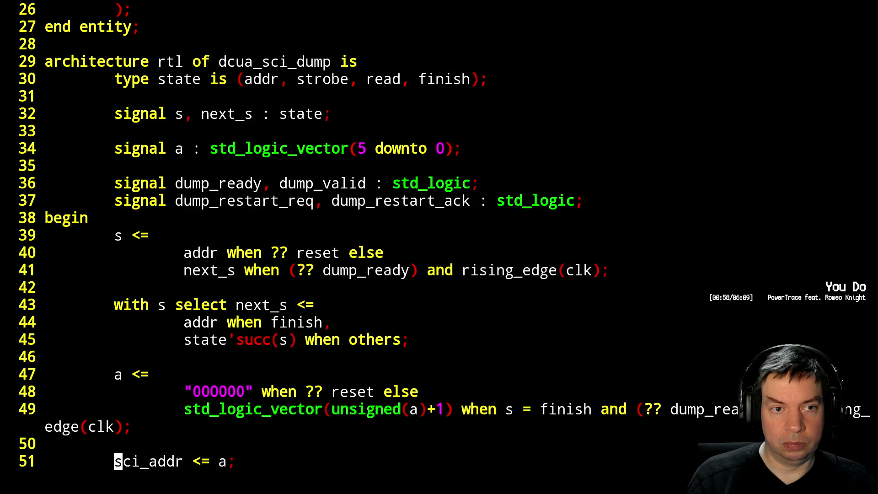
Insert a new restart state before addr in the state type.
key(Down)
key(Down)
key(Down)
key(Down)
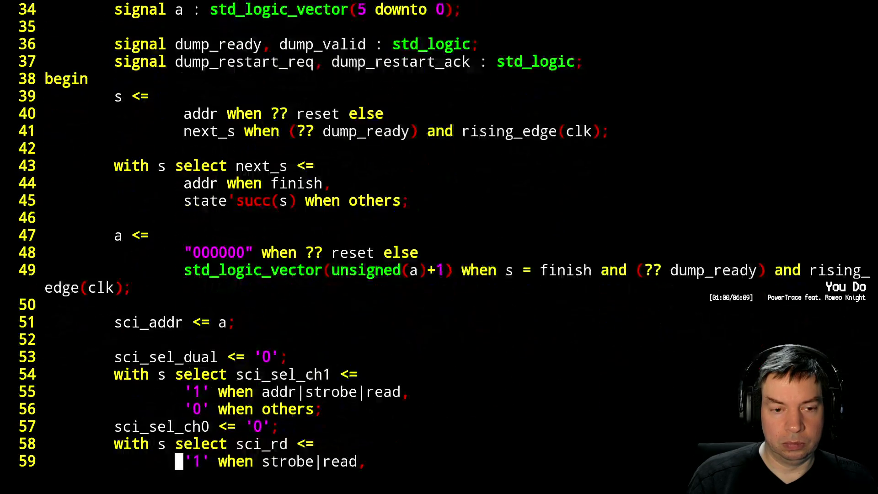
key(Up)
key(Up)
key(Up)
key(Up)
key(Up)
key(Up)
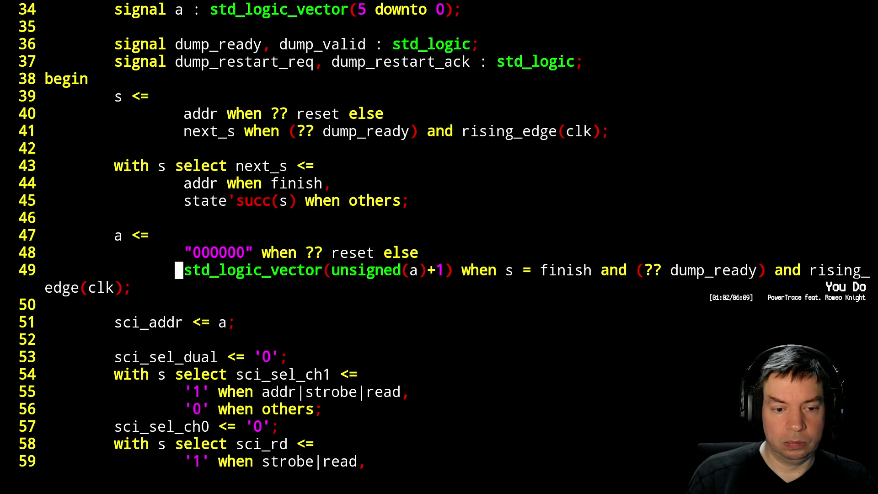
key(Up)
key(Up)
key(Up)
key(Up)
key(Up)
key(Up)
key(Up)
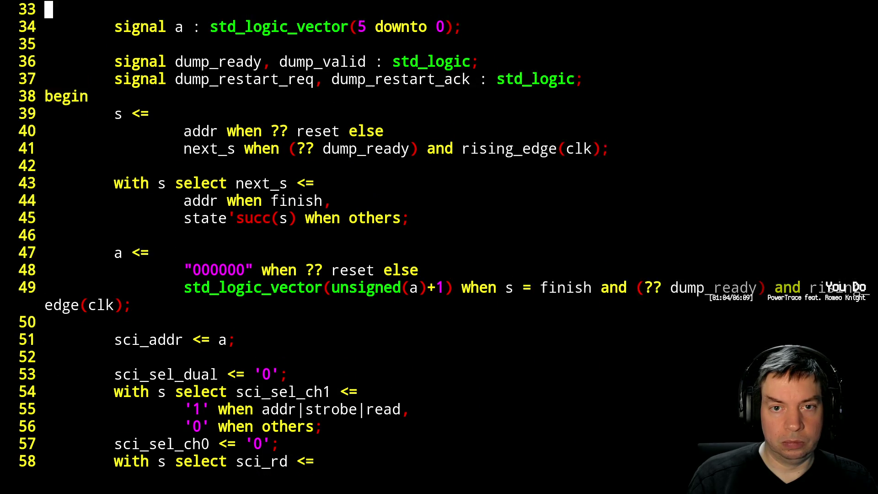
key(Up)
key(Up)
key(Up)
key(Down)
key(Down)
key(Down)
key(Down)
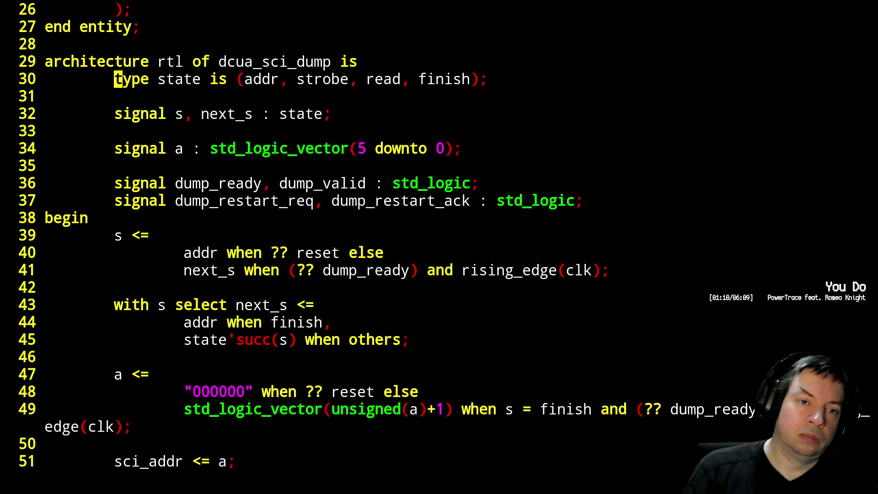
key(Right)
key(Right)
key(Right)
key(Right)
key(Right)
key(Right)
key(Right)
text(is (re)
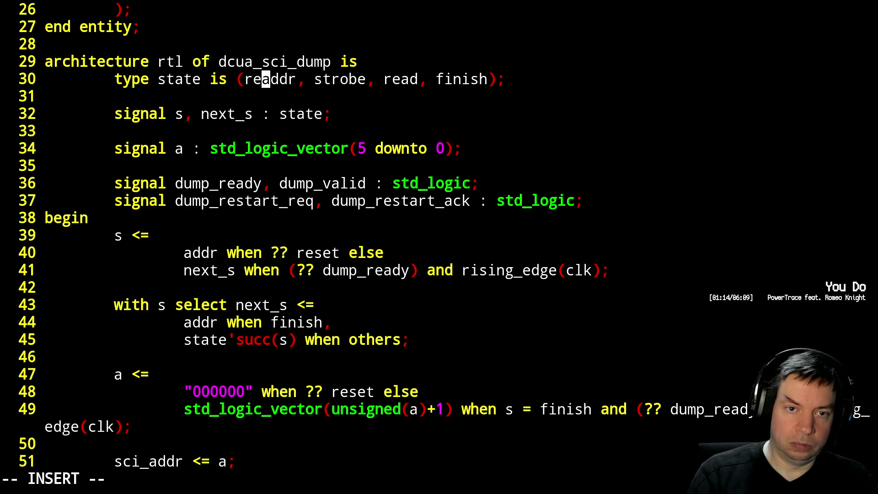
text(start,)
key(Escape)
key(a)
key(Escape)
Set the reset state to restart and add a second state, sleep, before addr.
key(j)
key(j)
key(j)
key(j)
key(j)
key(h)
key(h)
key(h)
key(h)
key(h)
key(h)
key(h)
text(hcwrestart)
key(Escape)
key(k)
key(k)
key(k)
key(k)
key(k)
key(k)
key(k)
key(k)
key(l)
key(l)
key(l)
key(l)
key(l)
key(l)
key(l)
text(a)
text(s)
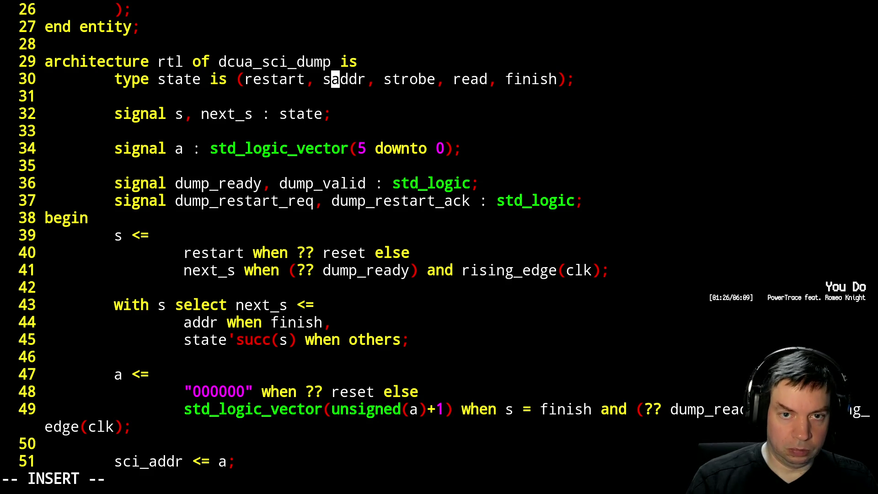
text(leep,)
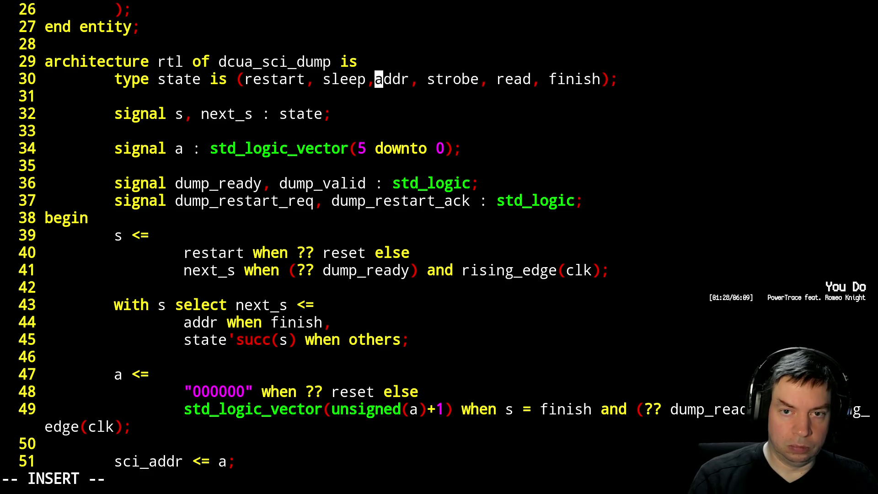
key(Escape)
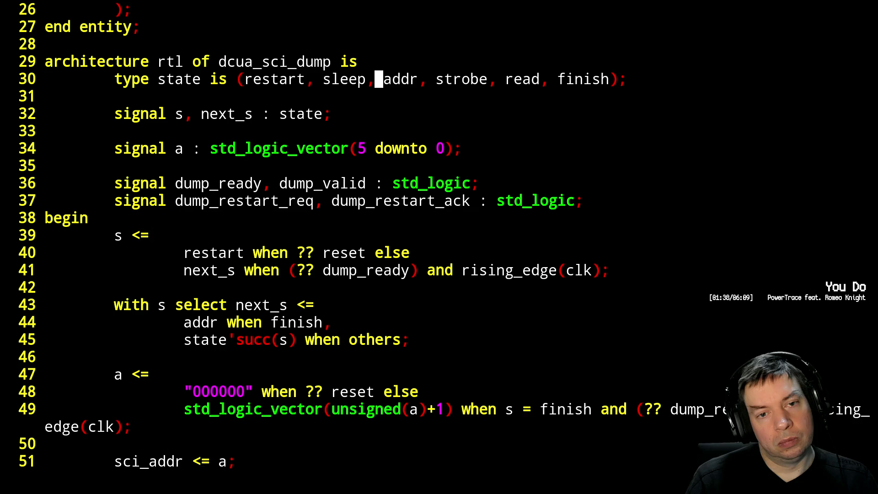
Rename the states to restart_req and restart_wait, and make reset enter restart_req.
key(Left)
key(Left)
key(Left)
key(Left)
key(Left)
key(Left)
key(Left)
key(Right)
text(art)
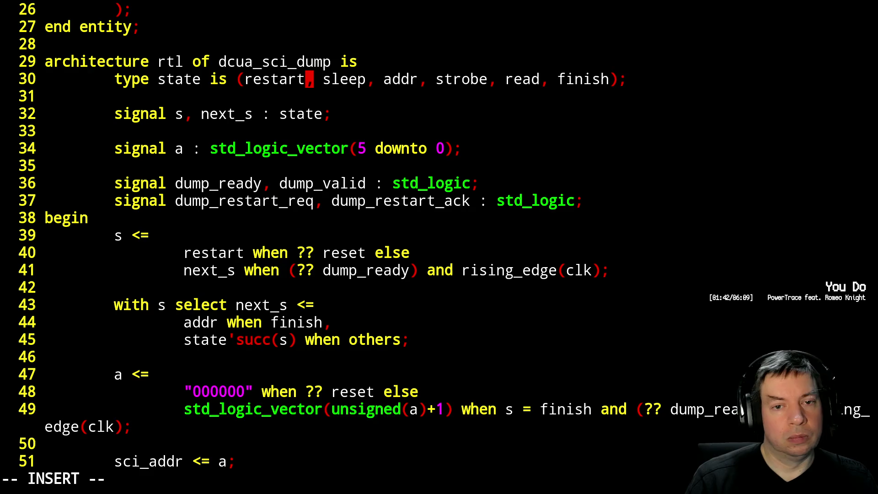
text(_req)
key(Escape)
key(Right)
key(Right)
key(Right)
text(cw)
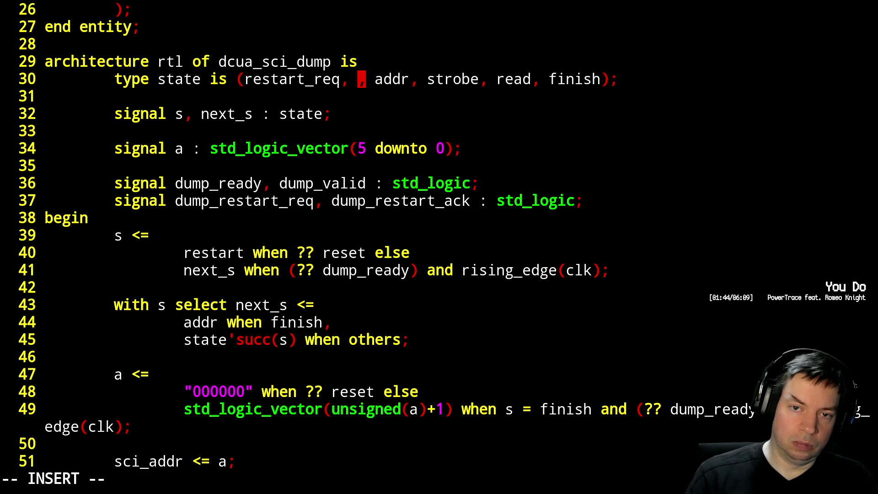
text(restart_wait)
key(Escape)
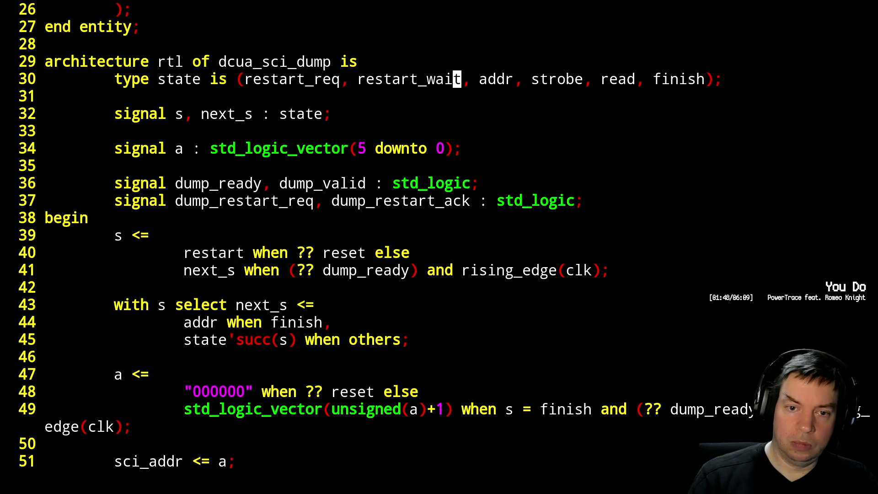
key(j)
key(j)
key(j)
key(j)
key(j)
key(j)
key(j)
key(k)
key(b)
key(b)
key(b)
key(b)
text(hi)
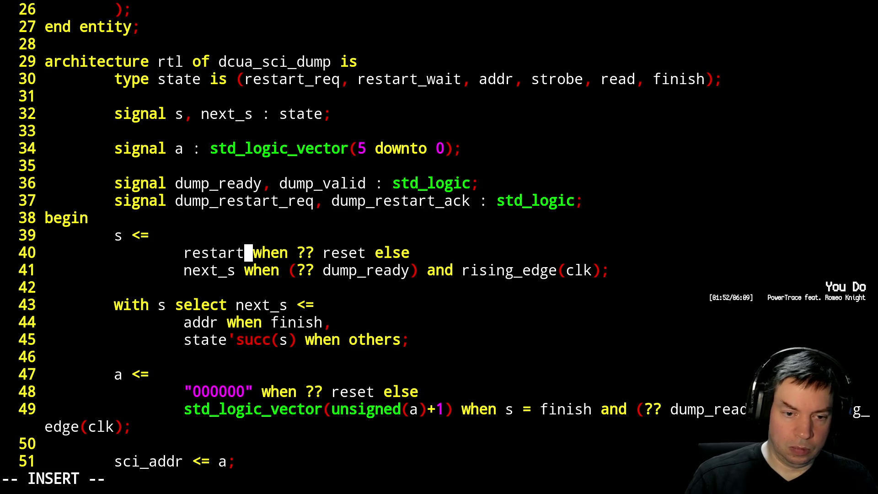
text(_req)
key(Escape)
key(j)
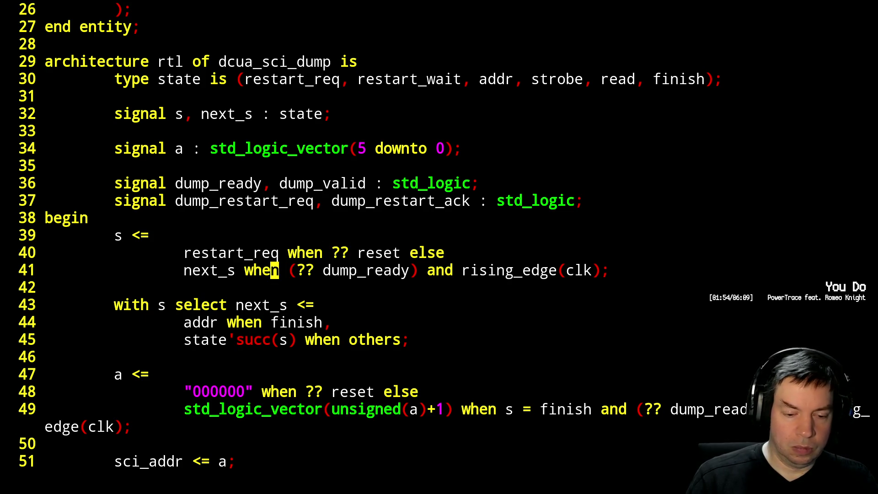
key(j)
key(j)
key(j)
key(j)
key(j)
key(j)
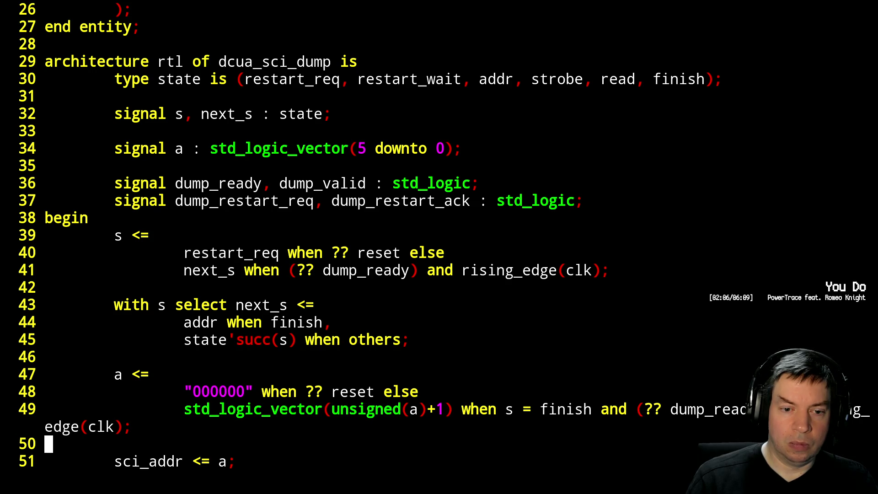
In the bin2hex port map, map in_restart => dump_restart_req with a trailing comma.
key(j)
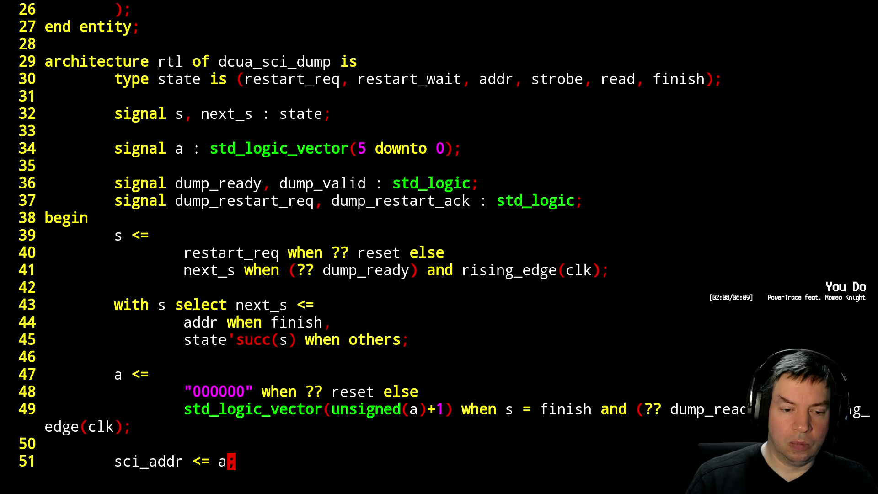
key(k)
key(k)
key(k)
key(j)
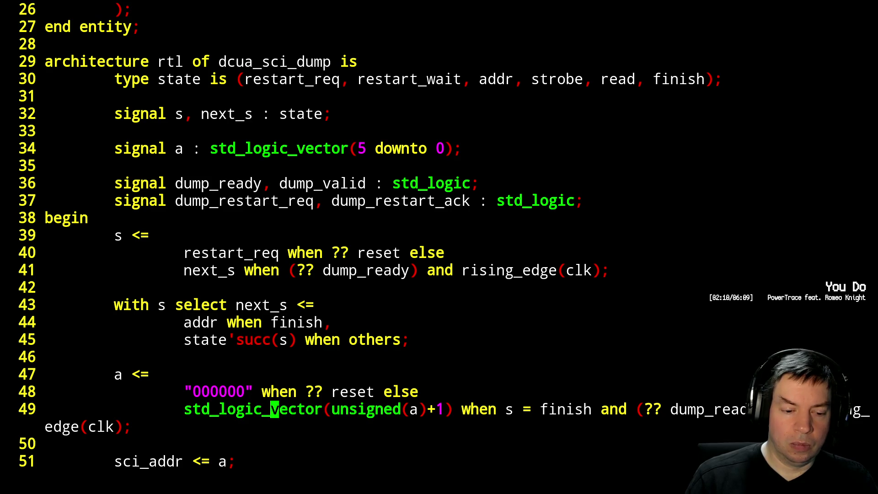
key(j)
key(j)
key(j)
key(j)
key(j)
key(j)
key(j)
key(j)
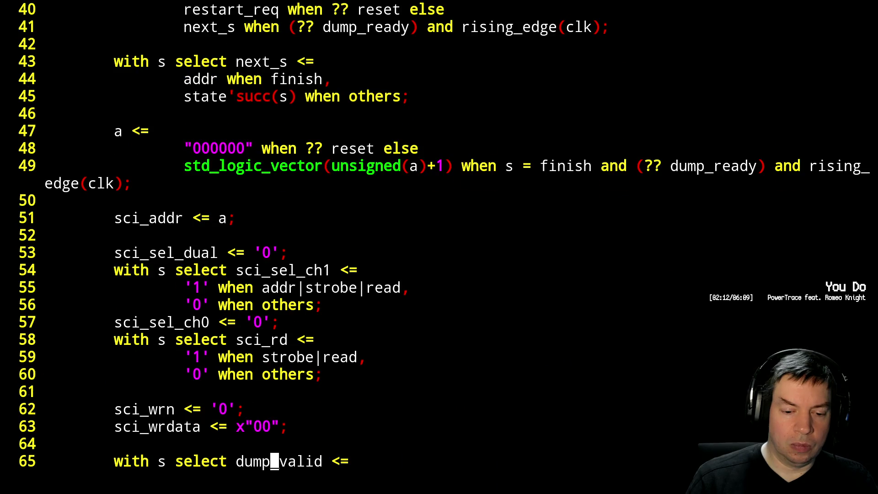
key(j)
key(j)
key(j)
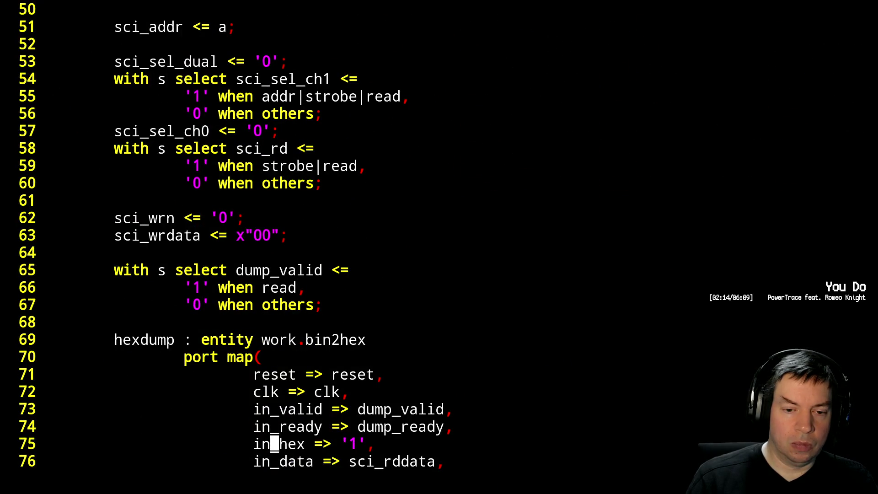
key(ctrl+b)
key(ctrl+b)
key(ctrl+f)
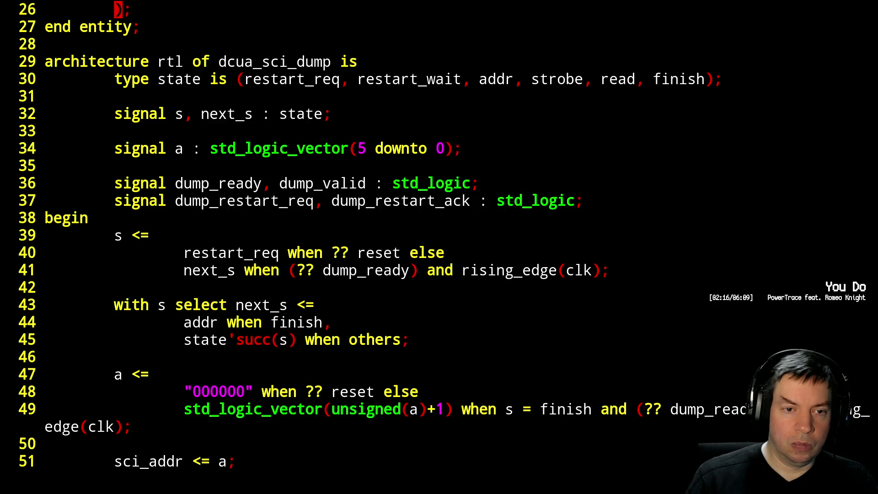
key(ctrl+f)
key(ctrl+f)
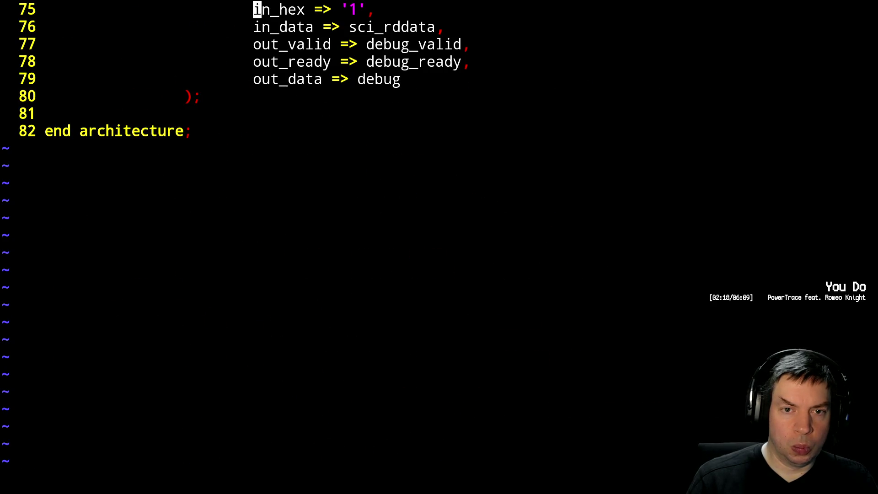
key(k)
key(k)
key(k)
key(k)
key(j)
key(j)
key(j)
text(koin_restart => dump_restart_req)
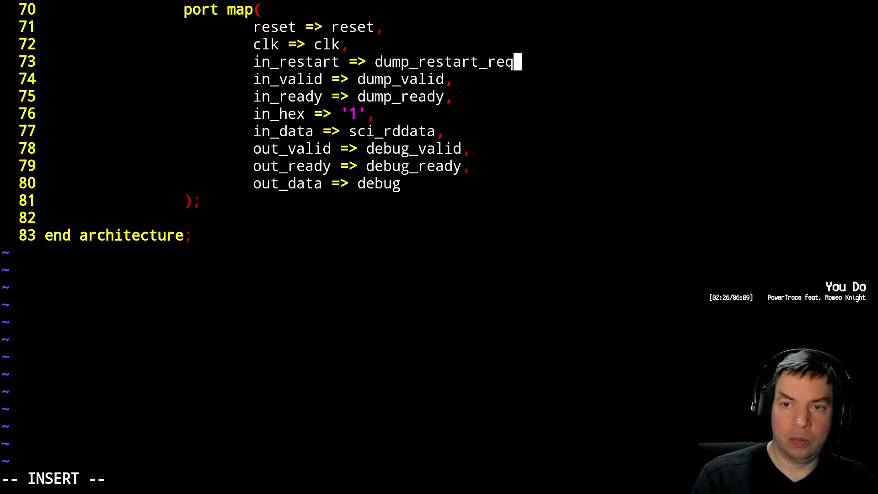
text(,)
key(Escape)
Add a new 'out_restart => dump_restart_ack,' mapping line below it.
key(j)
key(j)
key(j)
text(joout_restart => dump_)
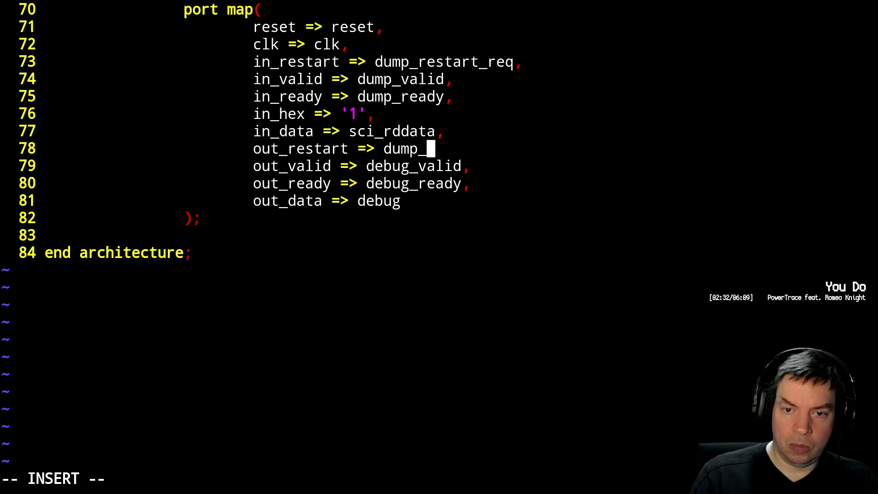
text(restart_ack,m)
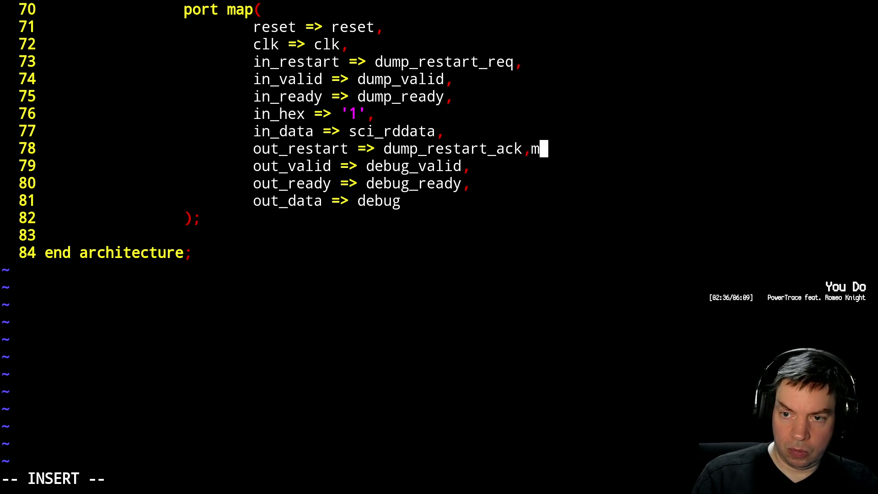
key(Escape)
key(ctrl+b)
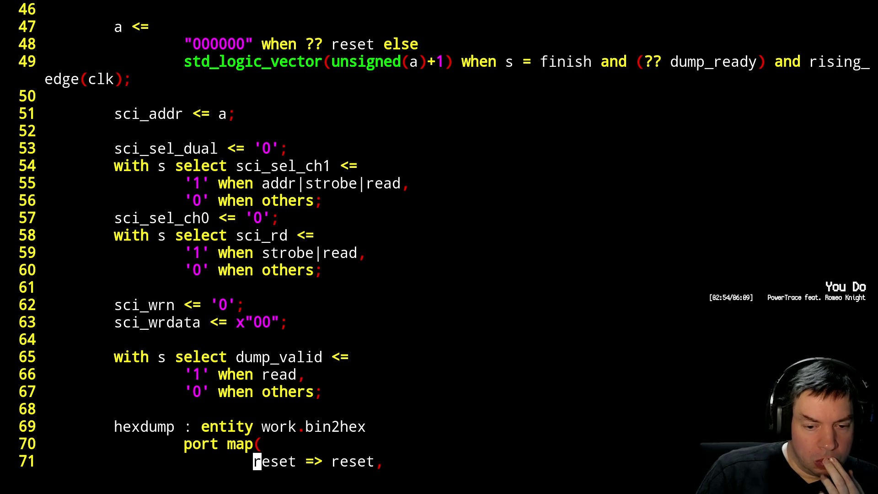
Below sci_wrdata add 'with s select dump_restart_req <= '1' when restart_req, '0' when others;'.
key(k)
key(k)
key(k)
key(k)
key(k)
key(k)
key(k)
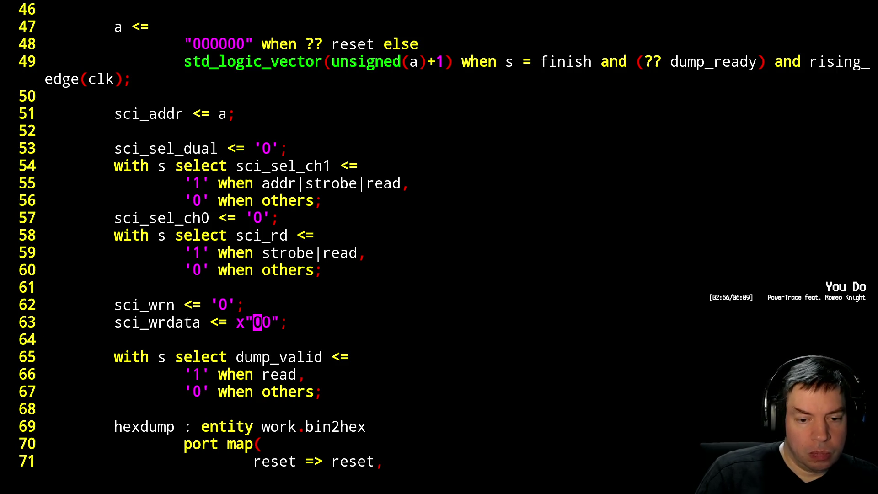
key(o)
key(Return)
text(with s select )
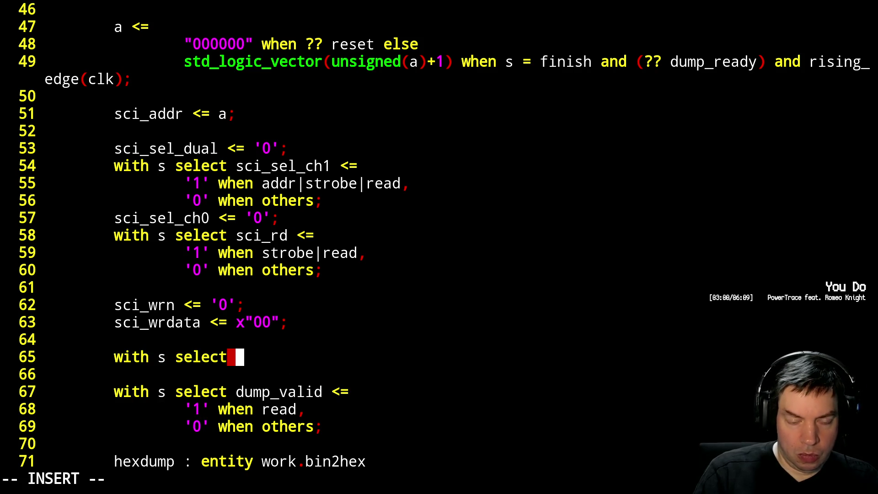
text(dump_restart_req )
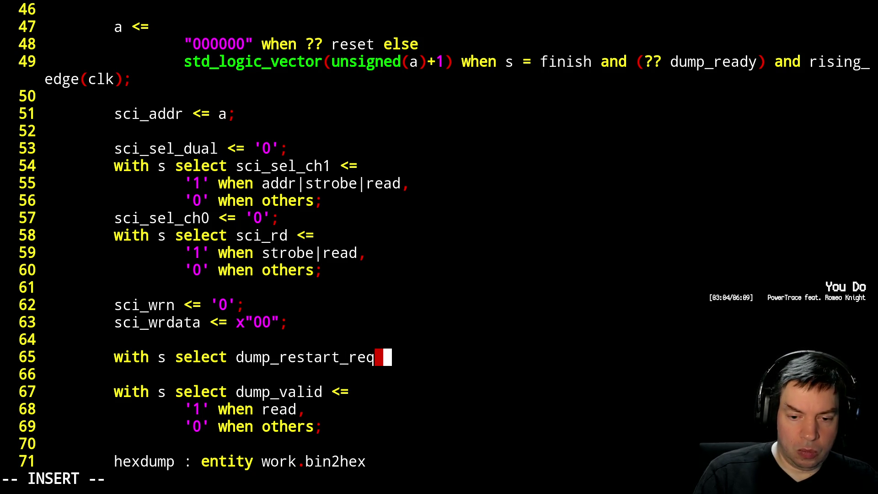
text(<=)
key(Return)
key(Tab)
text(')
key(BackSpace)
text('1' when restart_req,)
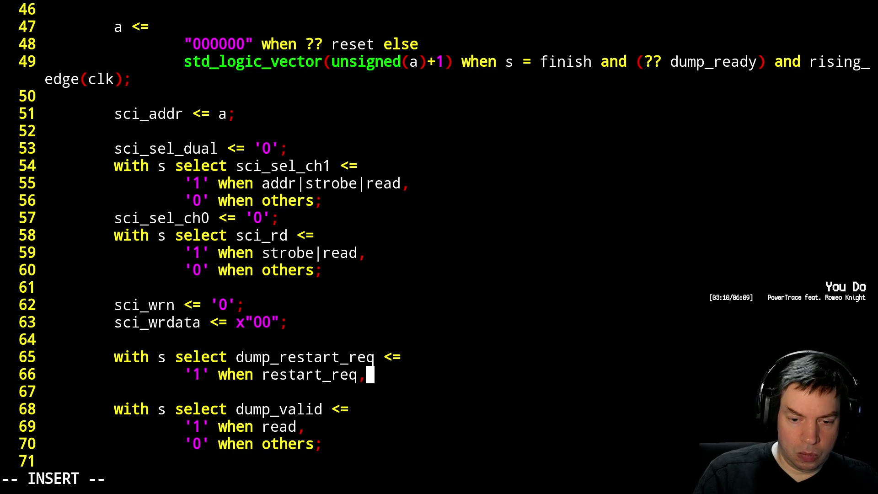
key(Return)
key(Tab)
text('0' when others;)
key(Escape)
text(:)
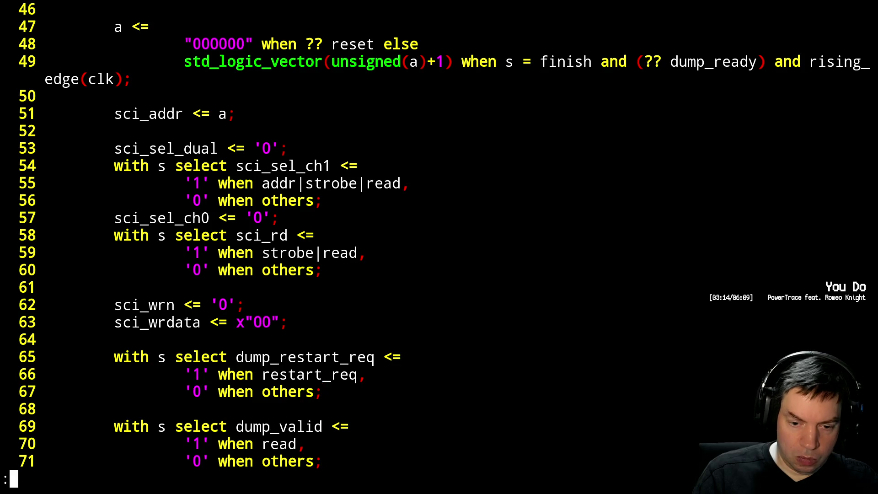
key(Escape)
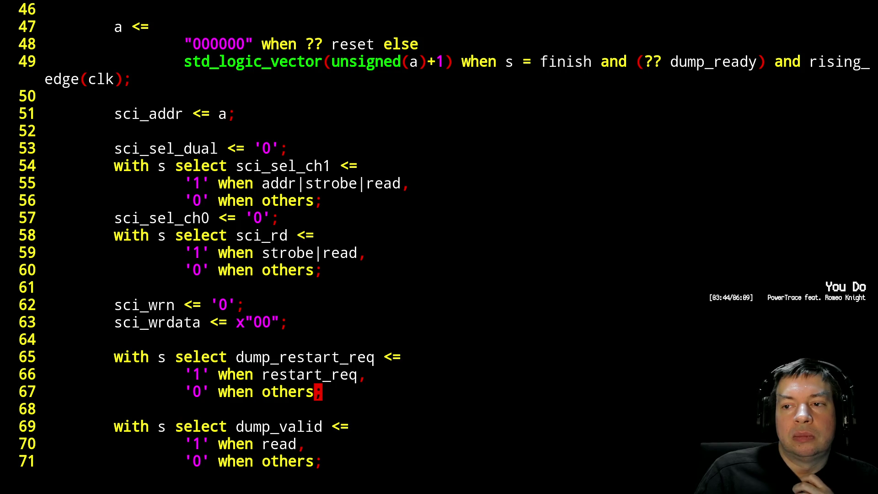
key(Up)
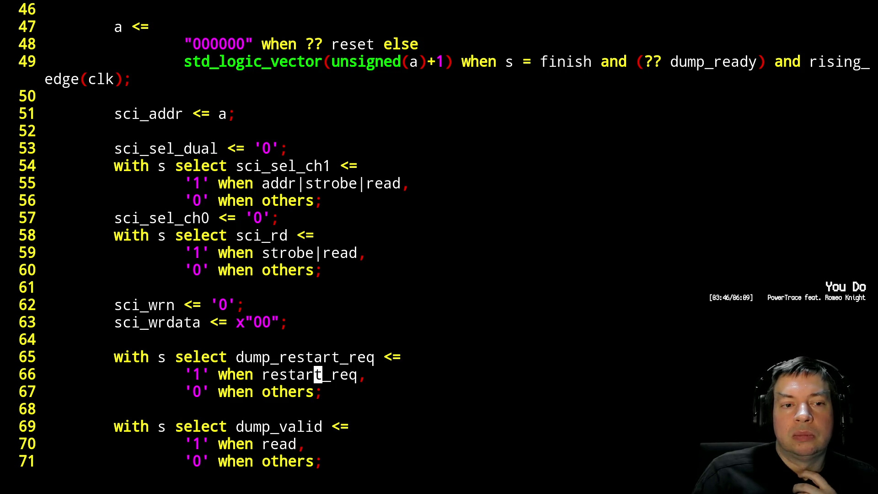
key(Up)
key(Up)
key(Up)
key(Up)
key(Up)
key(Up)
key(Up)
key(Up)
key(Up)
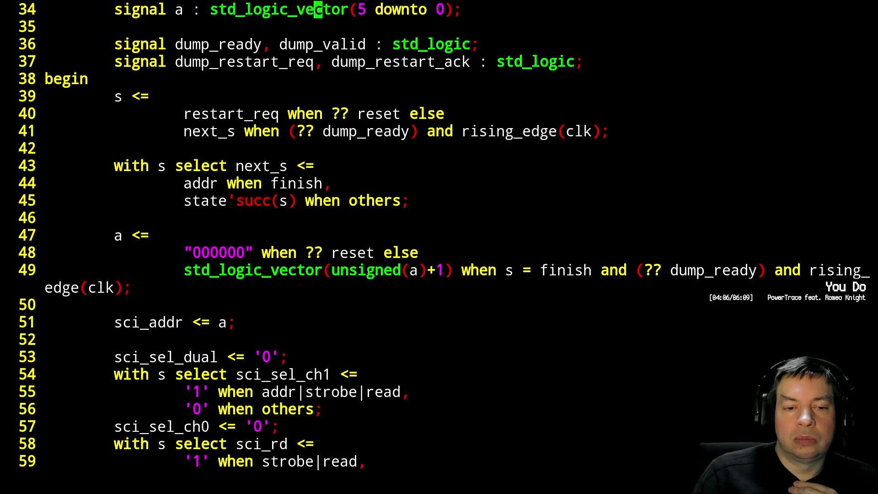
key(Down)
key(Down)
key(Down)
key(Down)
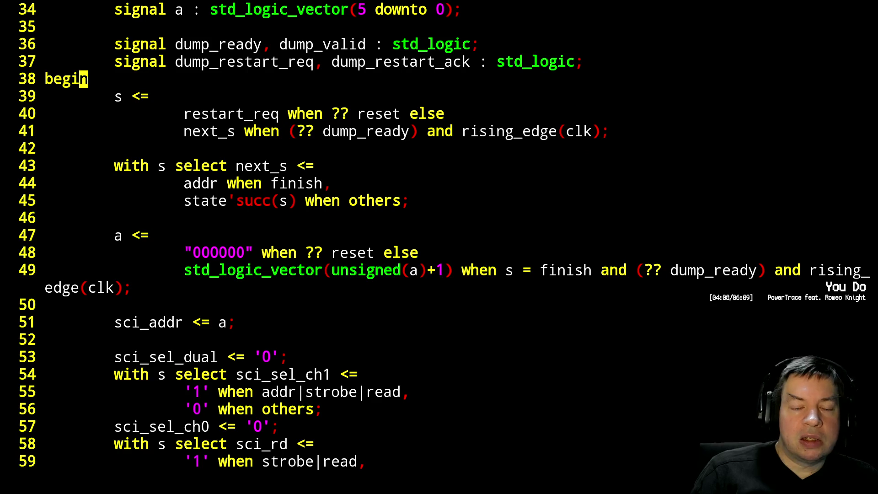
key(Down)
key(Down)
key(Down)
key(Down)
key(Down)
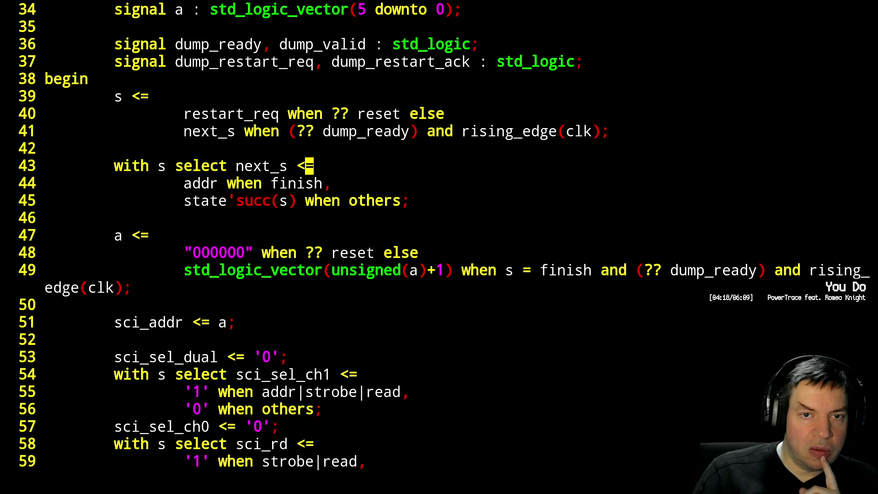
key(Up)
key(Up)
key(Up)
key(Up)
key(Up)
key(Up)
key(Up)
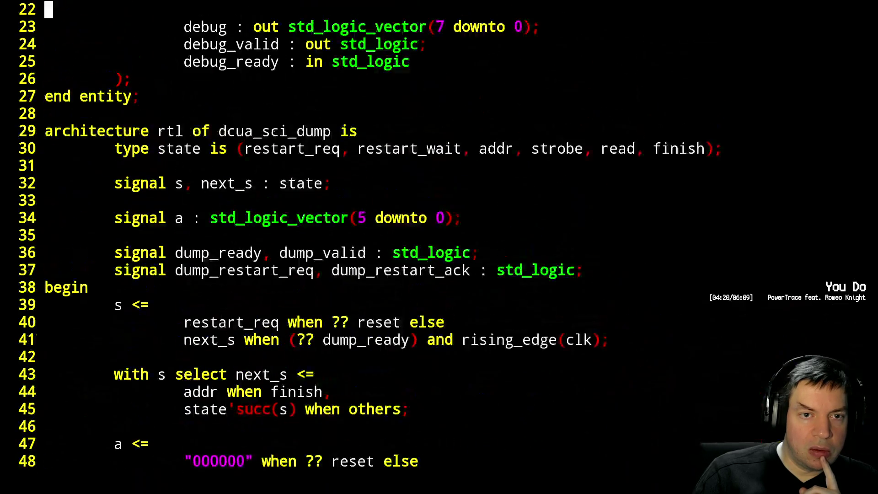
key(Up)
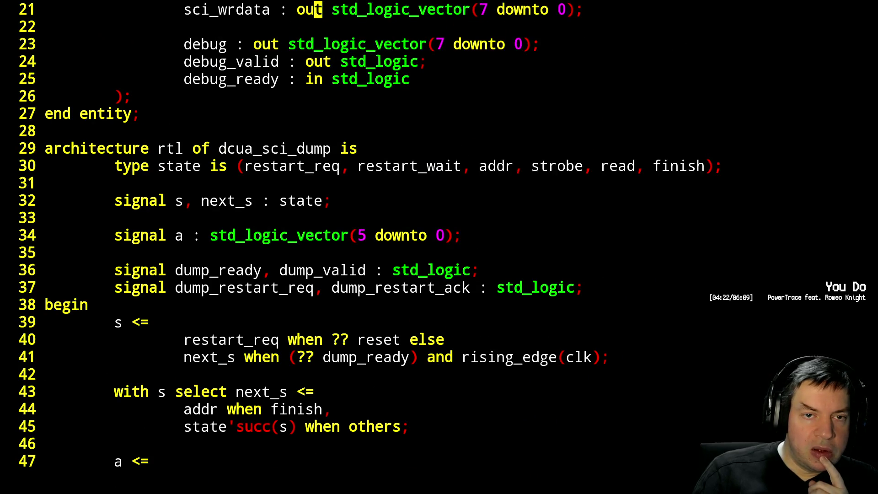
key(Down)
key(Down)
key(Down)
key(Down)
key(Down)
key(Down)
key(Down)
key(Down)
key(Down)
key(Down)
key(Down)
key(Down)
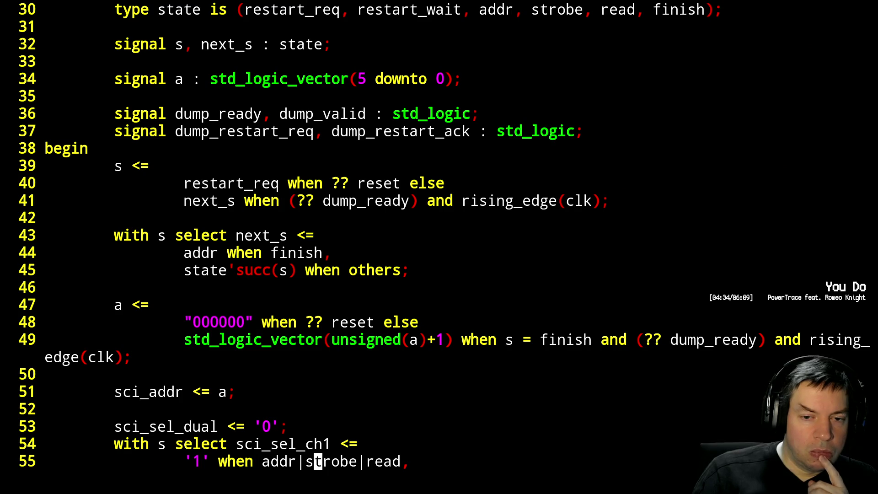
key(Up)
key(Up)
key(Up)
key(Up)
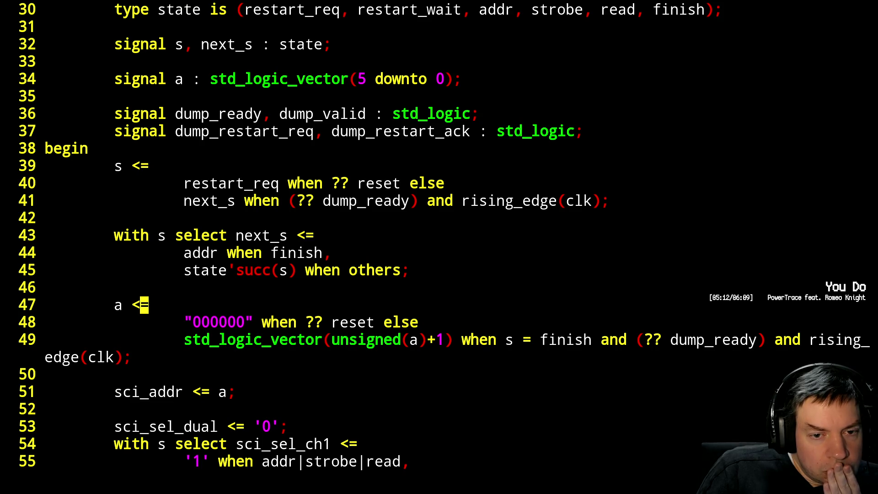
key(Up)
Remove restart_req and restart_wait from the state type on line 30.
key(Up)
key(Up)
key(Up)
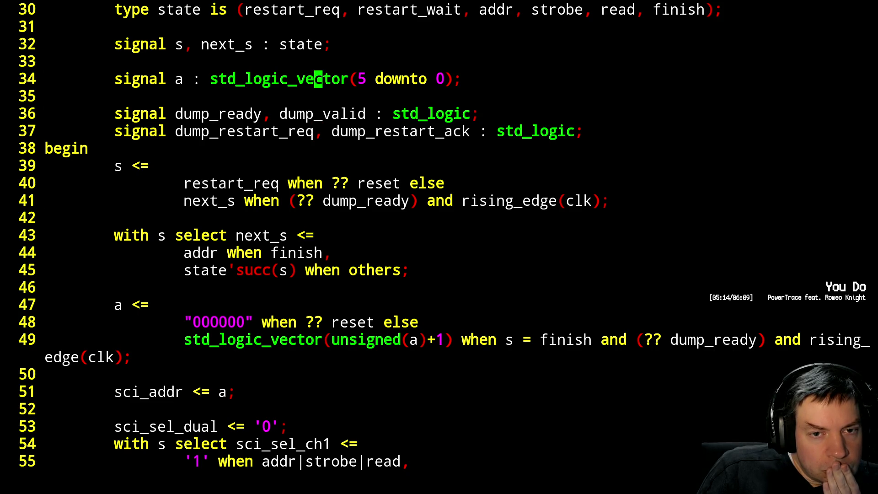
key(Up)
key(Up)
key(Up)
key(Down)
key(Down)
key(Down)
key(Down)
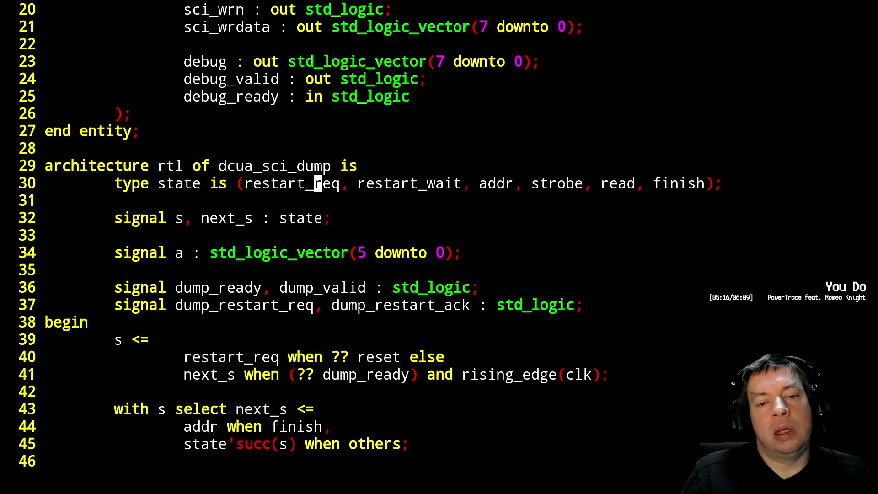
key(Left)
key(Left)
key(Left)
key(Delete)
key(Delete)
key(Delete)
key(Delete)
key(Delete)
key(Delete)
key(Delete)
key(Delete)
key(Delete)
key(Delete)
key(Delete)
key(Delete)
key(Delete)
key(Down)
key(Down)
key(Down)
key(Down)
key(Down)
key(Down)
key(Down)
Make addr the reset state on line 40, then review the bin2hex port map and state register.
key(Left)
key(Left)
key(Left)
key(Left)
text(ciwaddr)
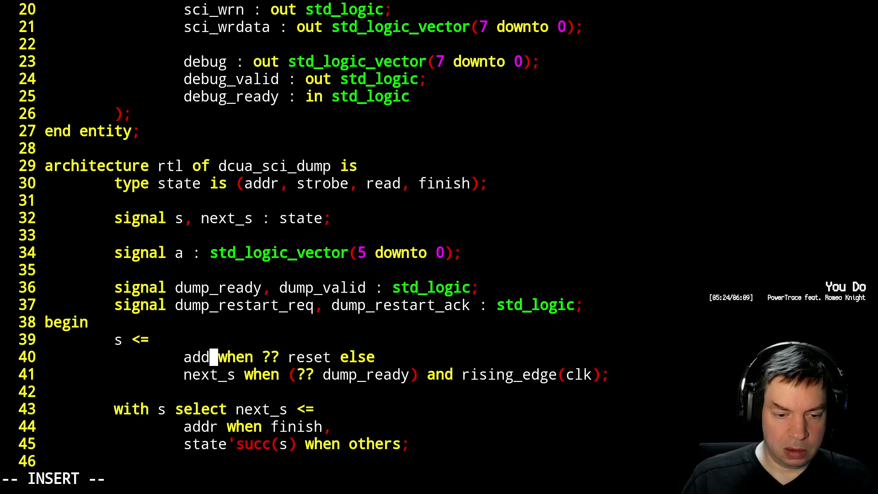
key(Down)
key(Down)
key(Down)
key(Down)
key(Escape)
key(Down)
key(Down)
key(Down)
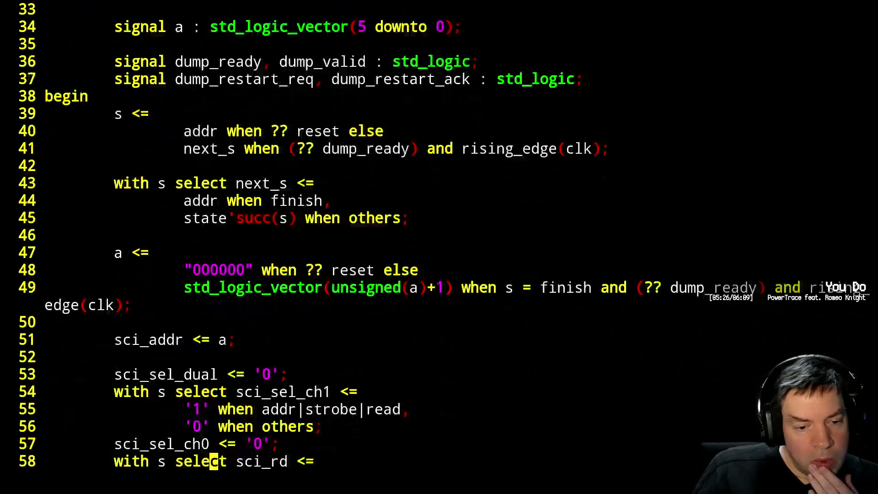
key(Down)
key(Down)
key(Down)
key(Down)
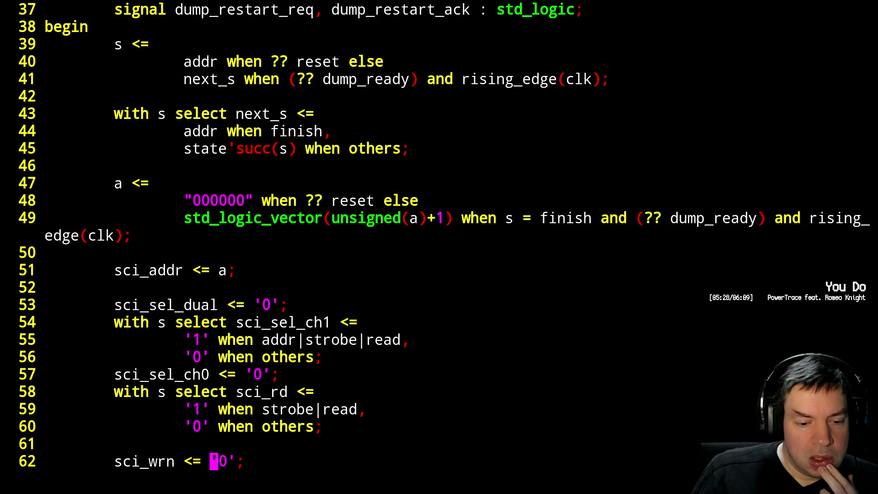
key(Down)
key(Down)
key(Down)
key(Down)
key(Down)
key(Down)
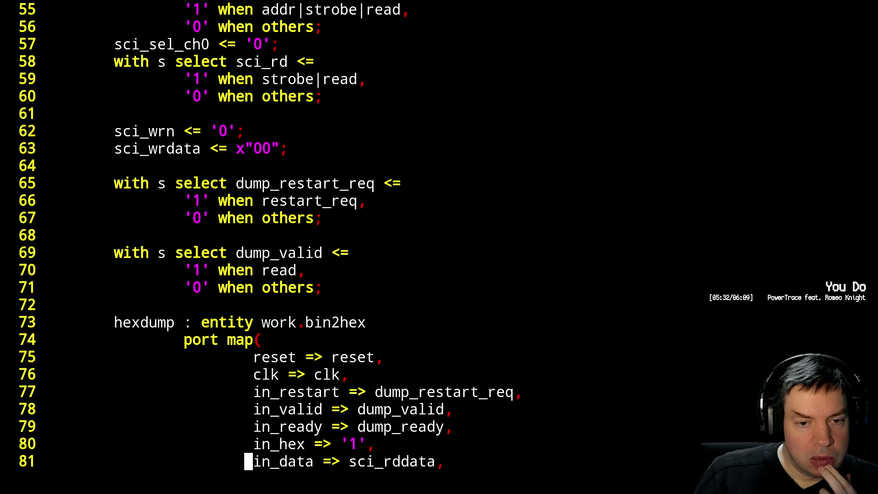
key(Up)
key(Up)
key(Up)
key(Up)
key(Up)
key(Up)
key(Up)
key(Up)
key(Up)
key(Up)
key(Up)
key(Up)
key(Up)
key(Up)
key(Up)
key(Up)
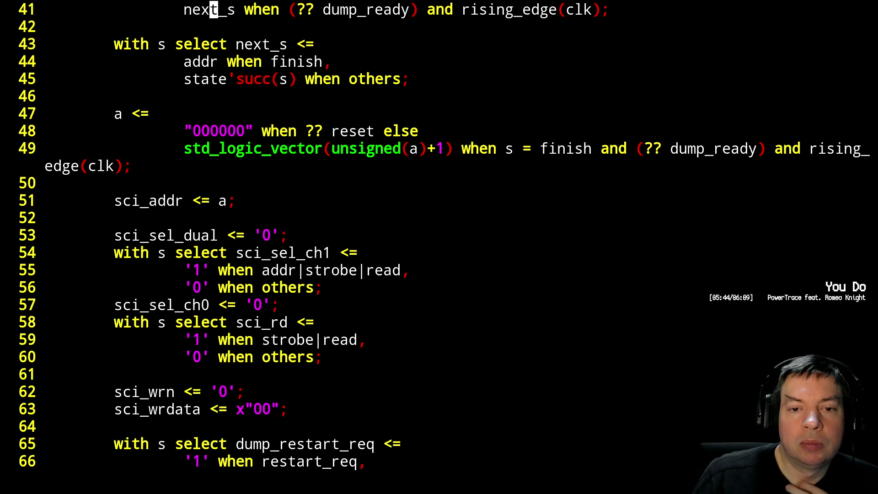
key(Down)
key(Down)
key(Down)
key(Down)
key(Down)
key(Down)
key(Down)
key(Down)
key(Down)
key(Down)
key(Down)
key(Down)
key(Down)
Rewrite the dump_restart_req condition on line 66 to begin '1' when (a = "111111".
key(Up)
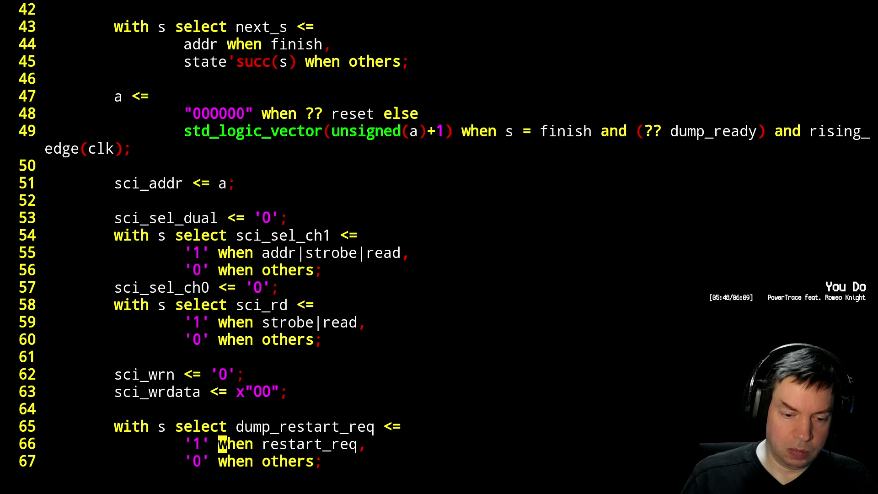
key(w)
text(hD)
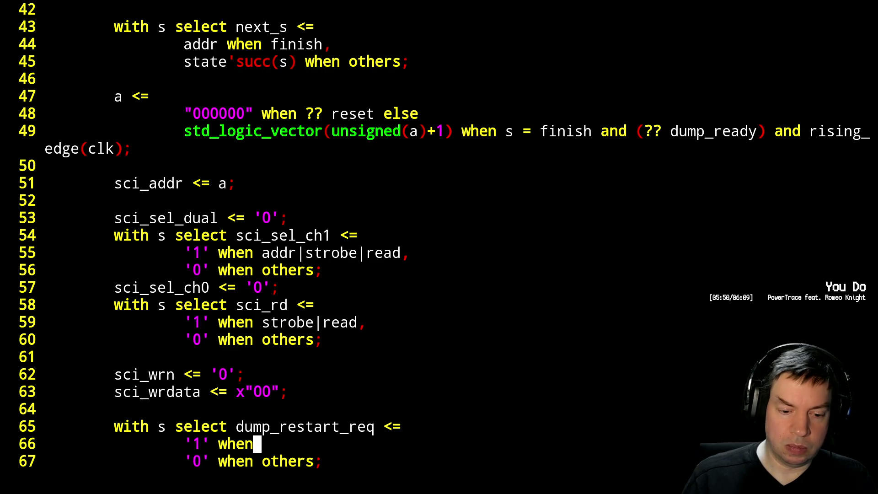
text(a (a = )
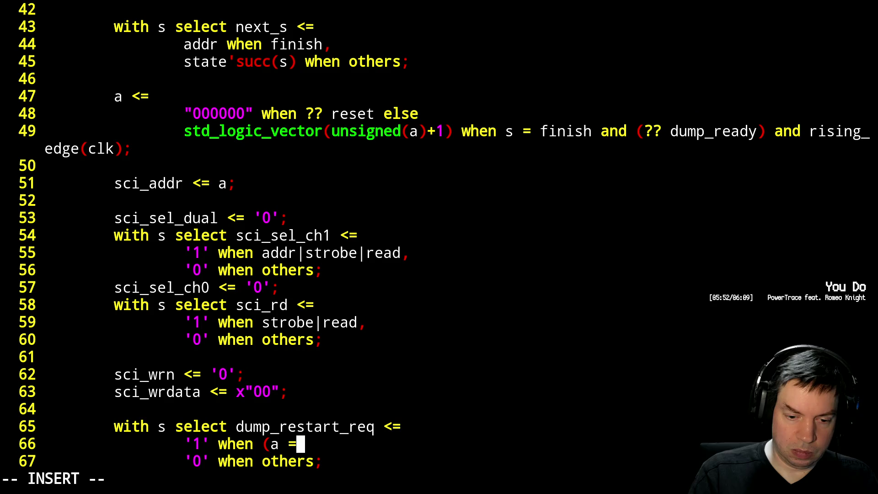
text("1111111)
key(BackSpace)
text(")
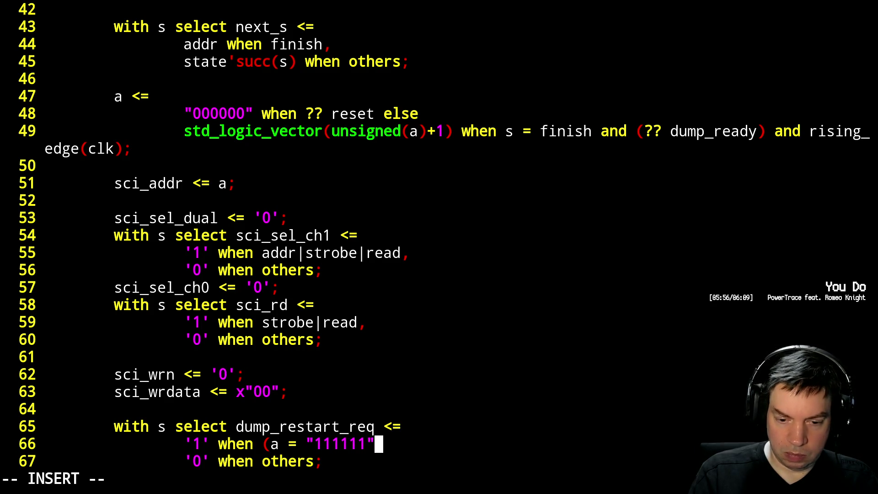
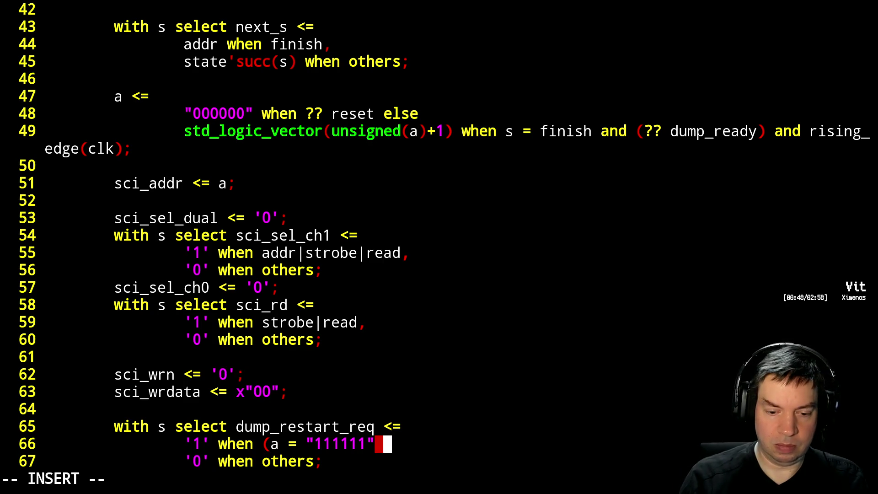
Make dump_restart_req assert when a = "111111" and s = finish, dropping the stray parenthesis.
key(Left)
key(Left)
key(Left)
key(Left)
key(Left)
key(Left)
key(BackSpace)
key(Escape)
key(shift+a)
text(and)
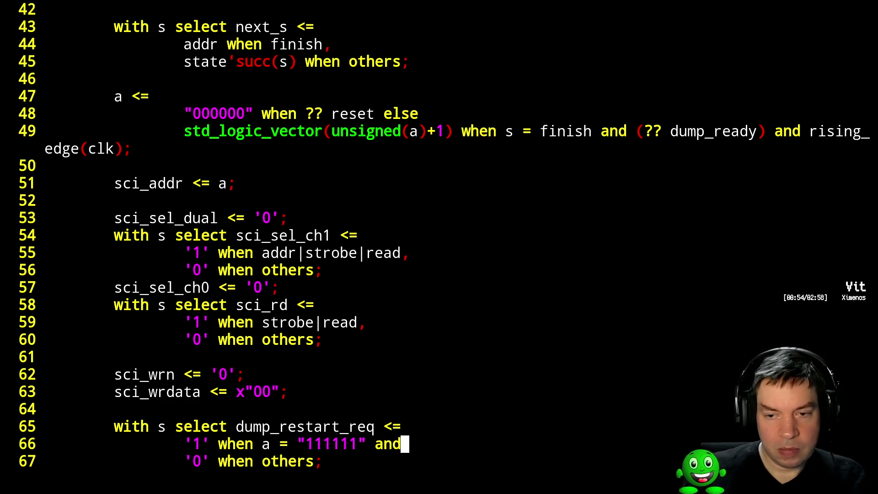
text( s = finish)
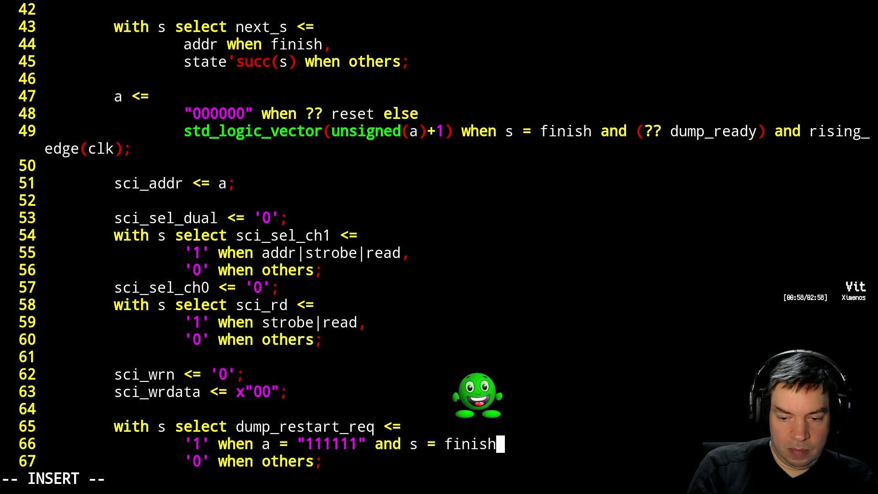
text(,)
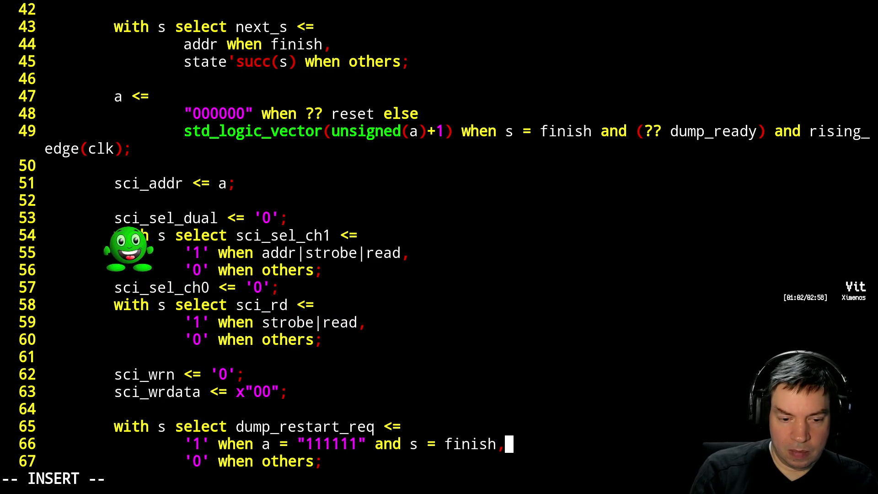
key(Escape)
Turn the assignment into a conditional: remove the 'with s select' prefix and add the else clause.
key(k)
key(h)
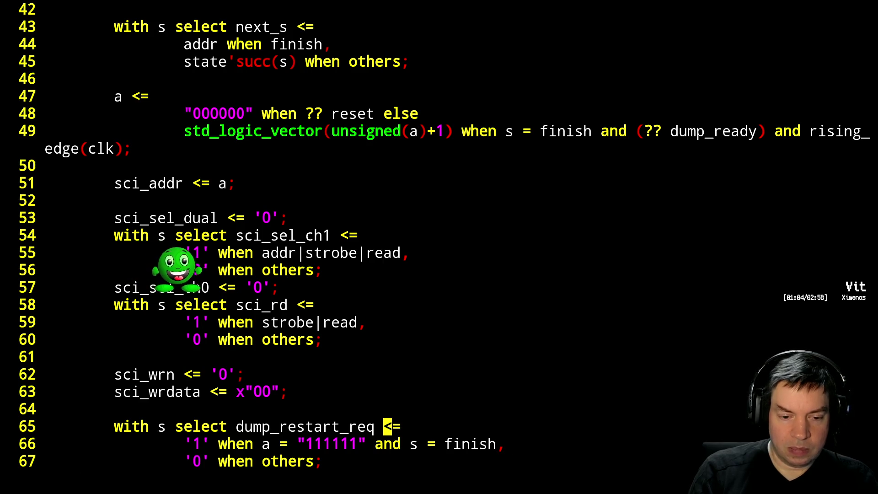
key(h)
key(h)
key(h)
key(h)
key(h)
key(h)
key(asciicircum)
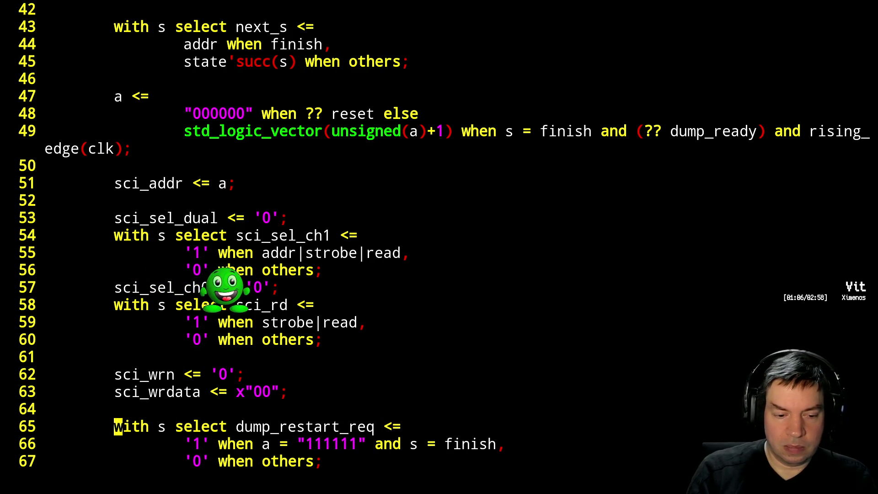
key(d)
key(w)
key(d)
key(w)
key(d)
key(w)
key(j)
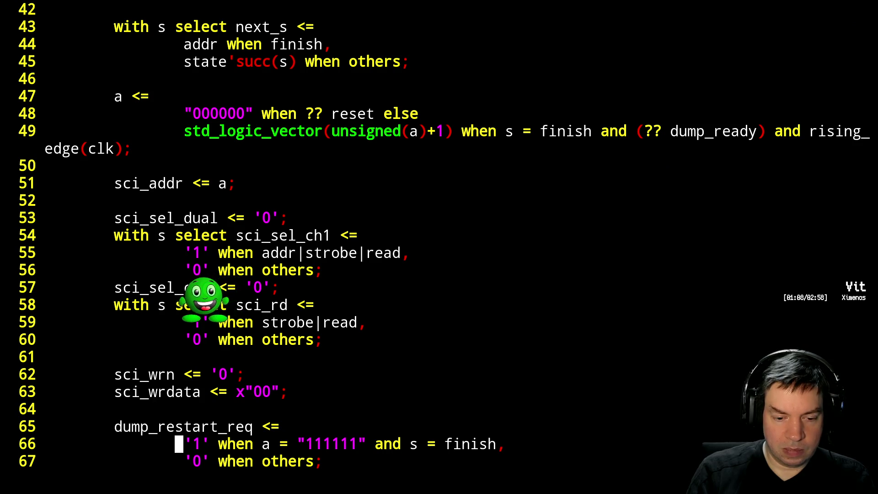
key(A)
key(BackSpace)
text(else)
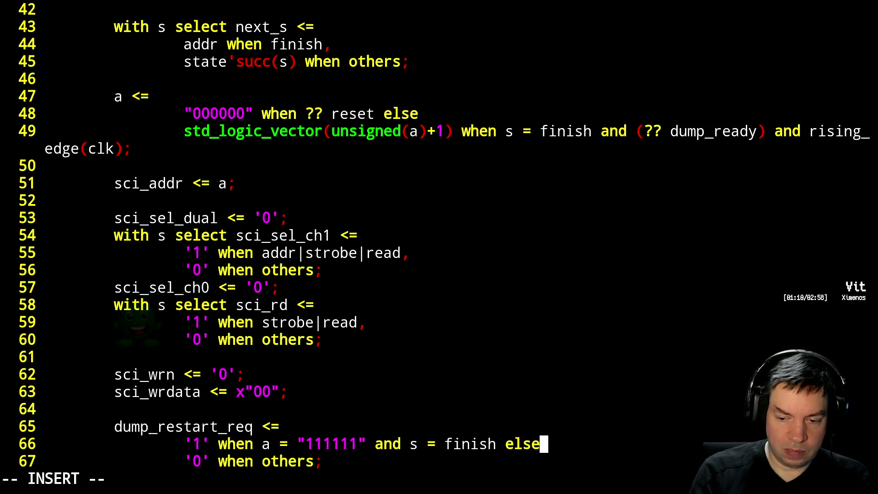
key(Down)
Add the dump_valid select block following read and run :make, which fails at line 67.
key(Return)
key(Return)
text(with s select dump_valid <=)
key(Return)
text('1' when read,)
key(Return)
text('0' when others;)
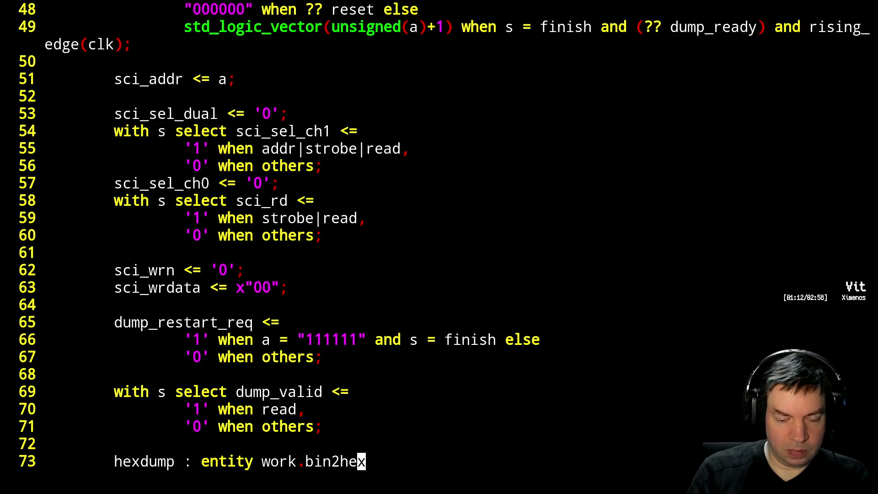
key(Escape)
text(:make)
key(Return)
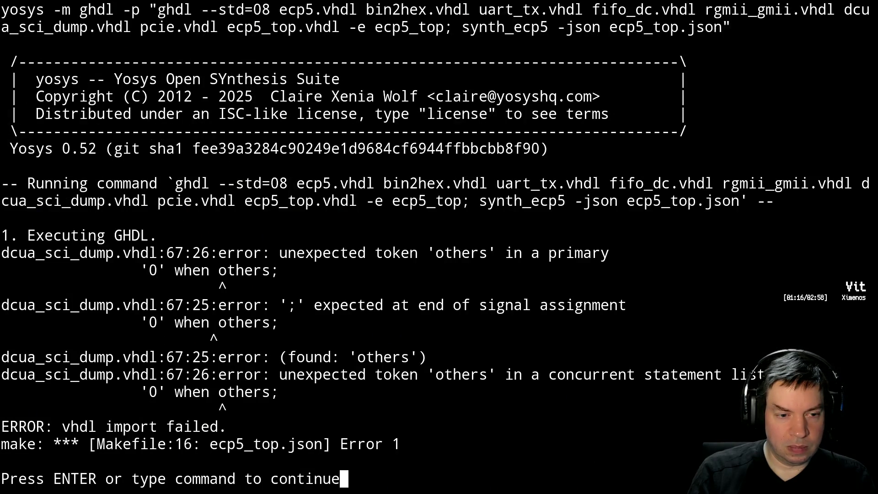
Replace 'when others;' on line 67 with ';' and rebuild the design with 0 errors.
key(Return)
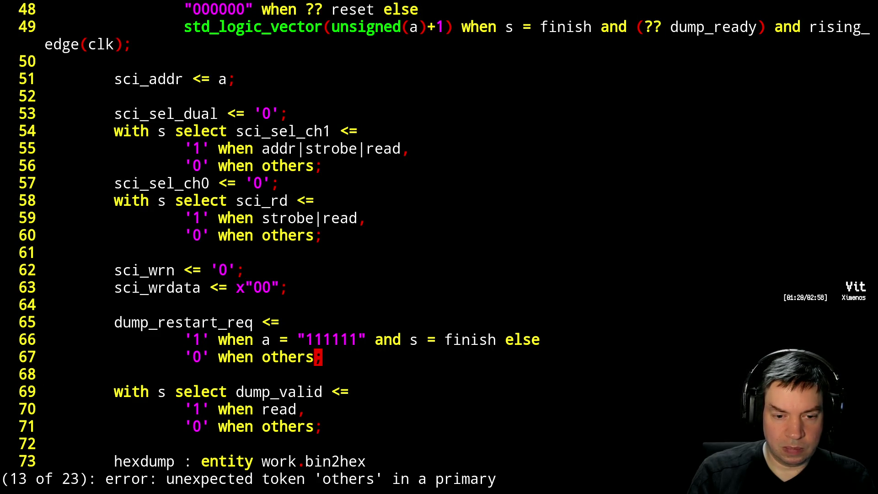
key(h)
key(h)
key(h)
key(h)
key(h)
key(h)
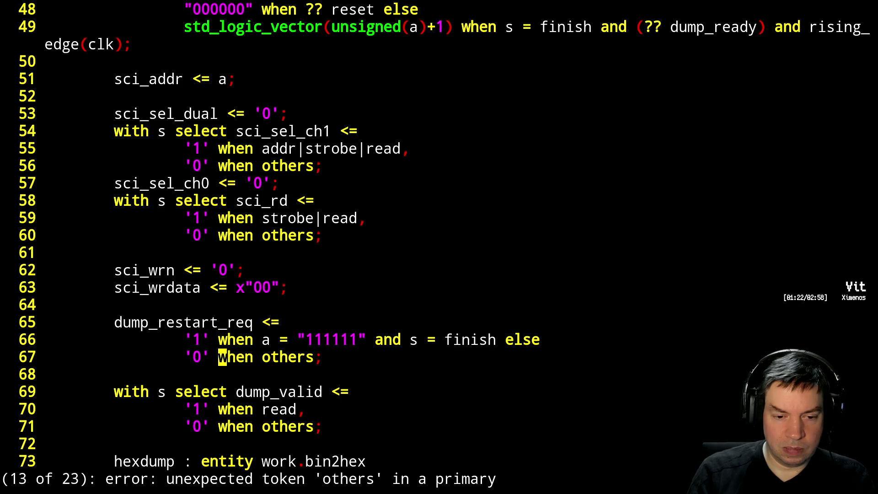
text(hDa;)
key(Escape)
key(F5)
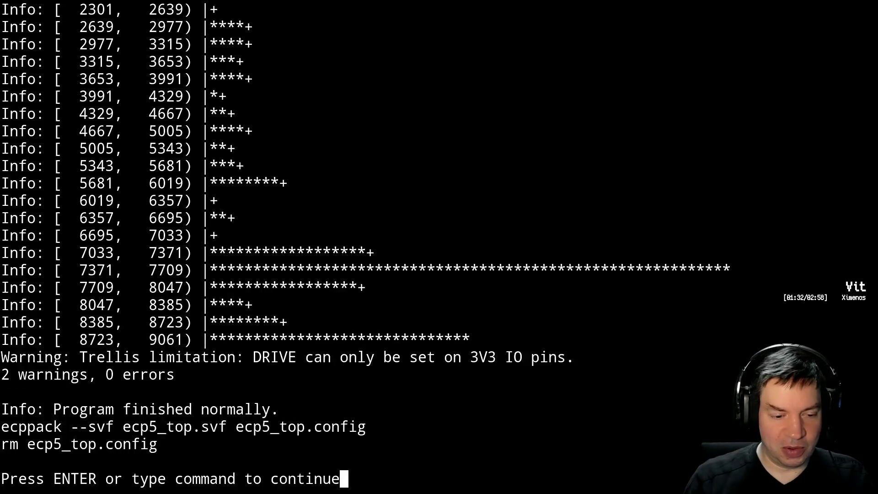
key(Return)
Quit Vim, scp ecp5_top.svf to malatang, program the FPGA and start the serial hex dump.
key(Return)
key(Up)
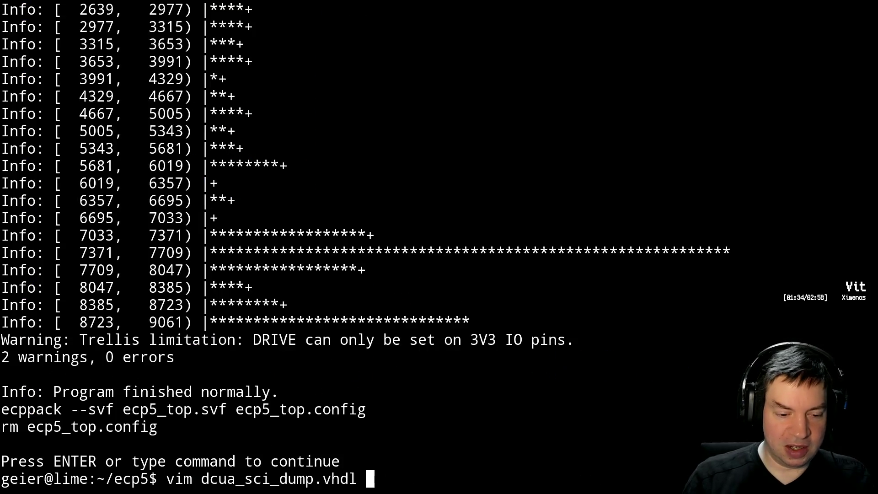
key(Up)
key(Return)
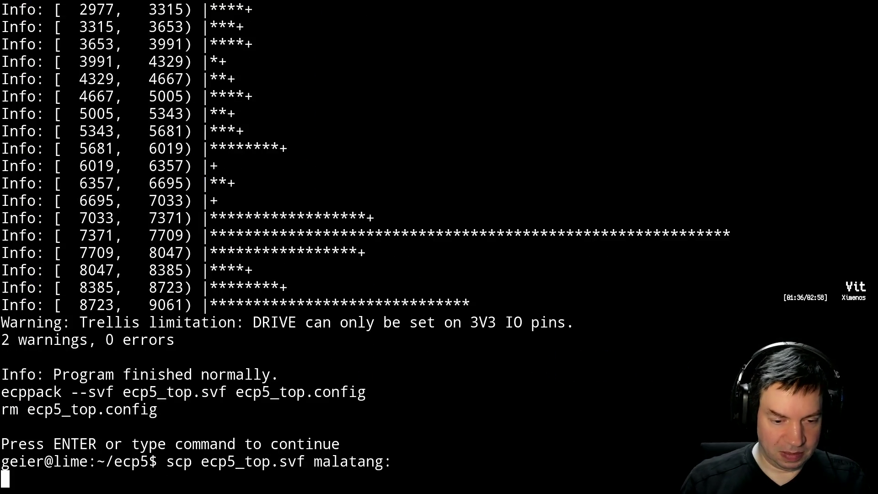
key(Up)
key(Return)
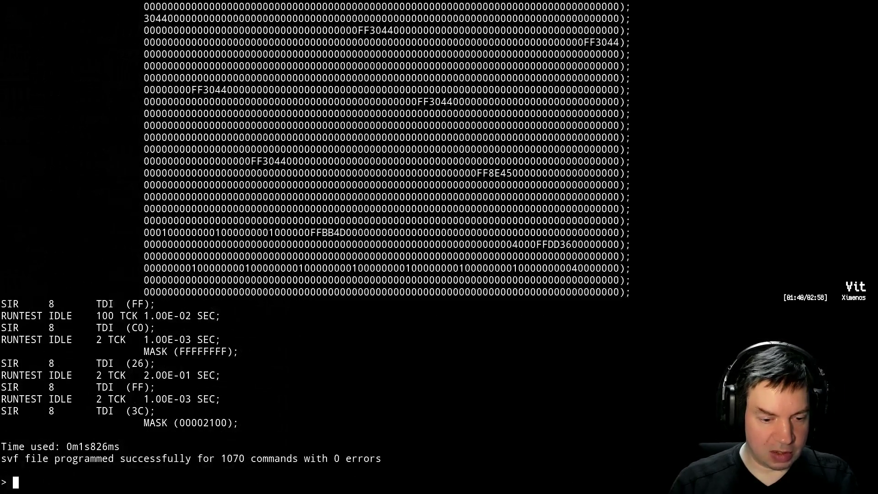
key(Up)
key(Return)
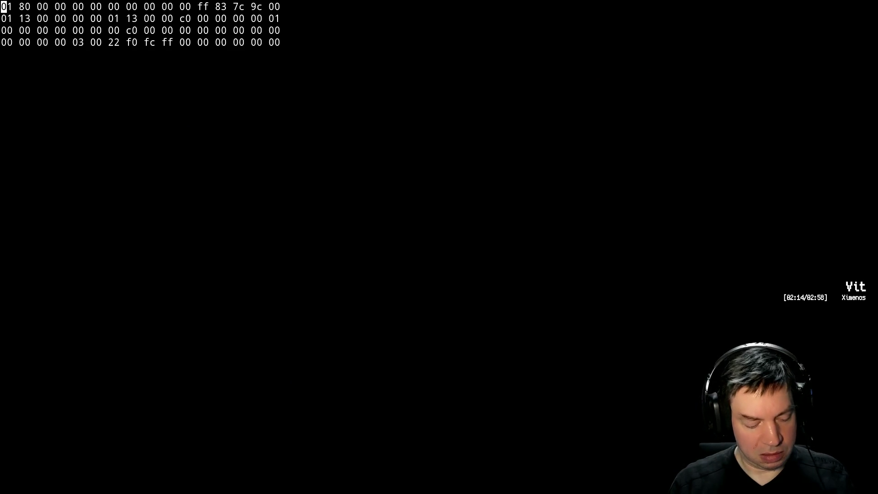
Watch the board's hex dump, quit the viewer and open bin2hex.vhdl from shell history.
key(Return)
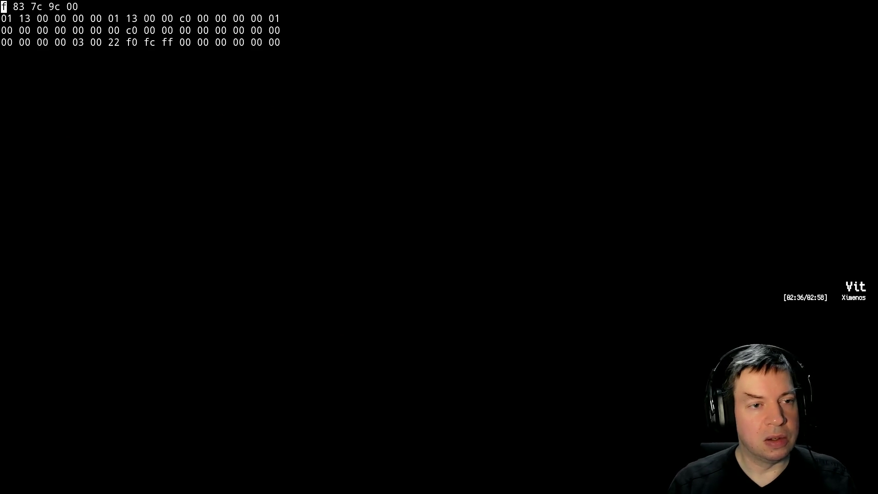
key(ctrl+c)
key(Up)
key(Up)
key(Up)
key(Down)
key(Return)
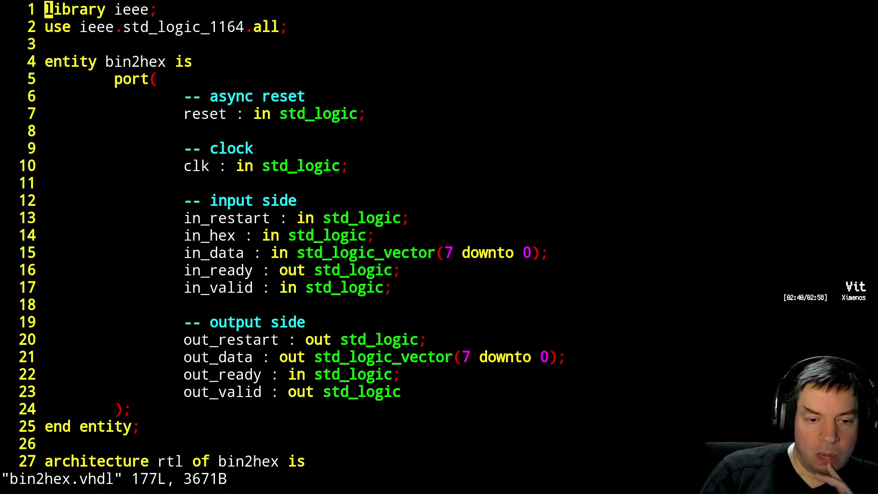
Page through bin2hex.vhdl's declarations and state machine, then quit back to the shell.
key(ctrl+f)
key(ctrl+f)
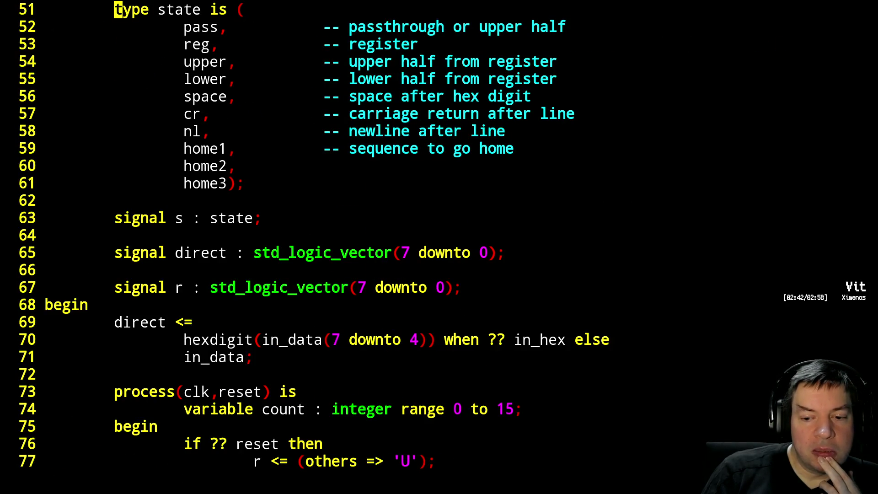
key(ctrl+f)
key(ctrl+b)
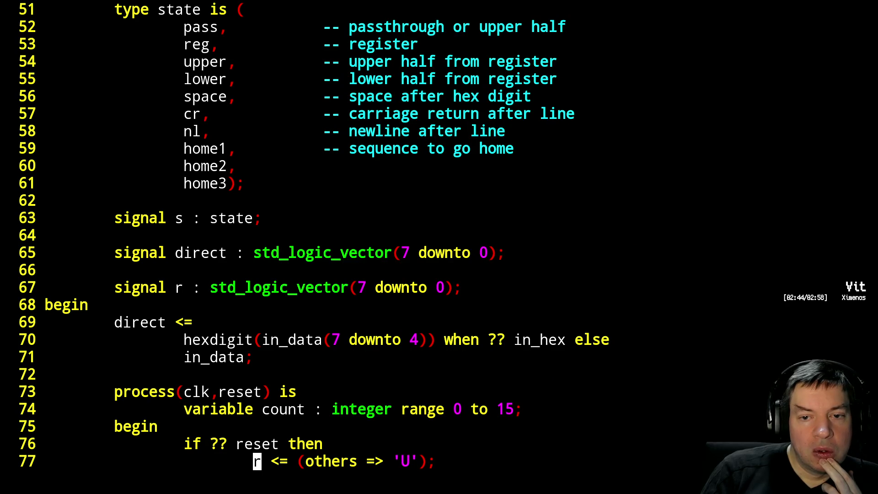
key(ctrl+f)
key(ctrl+f)
key(ctrl+f)
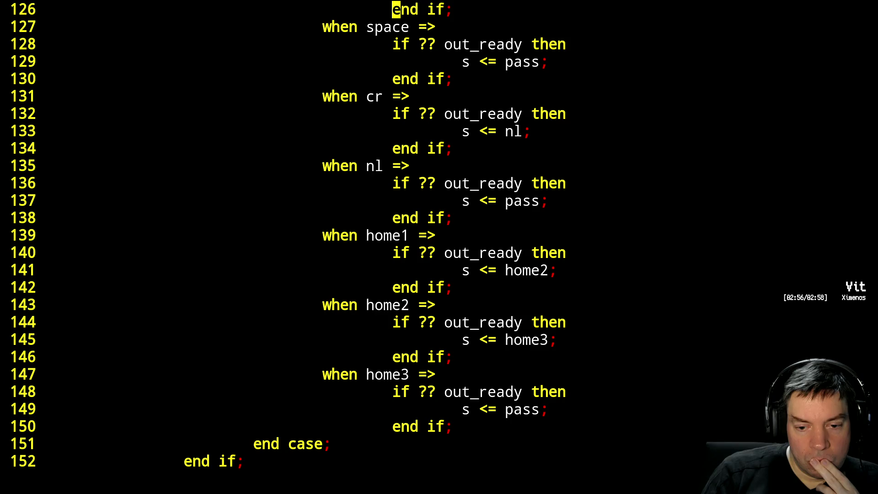
key(ctrl+b)
key(ctrl+b)
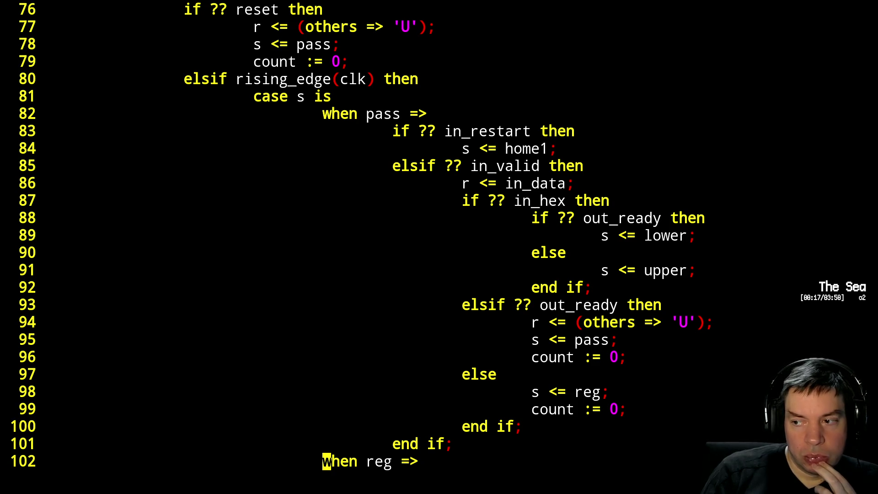
key(ctrl+f)
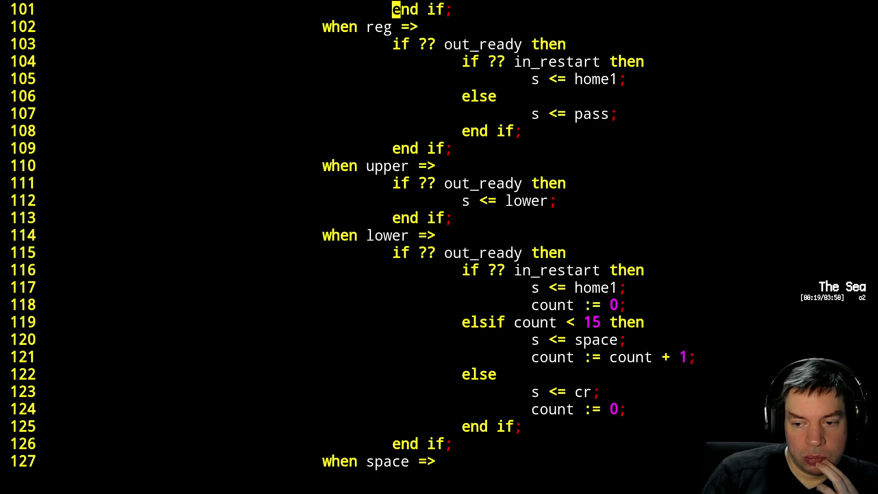
key(ctrl+f)
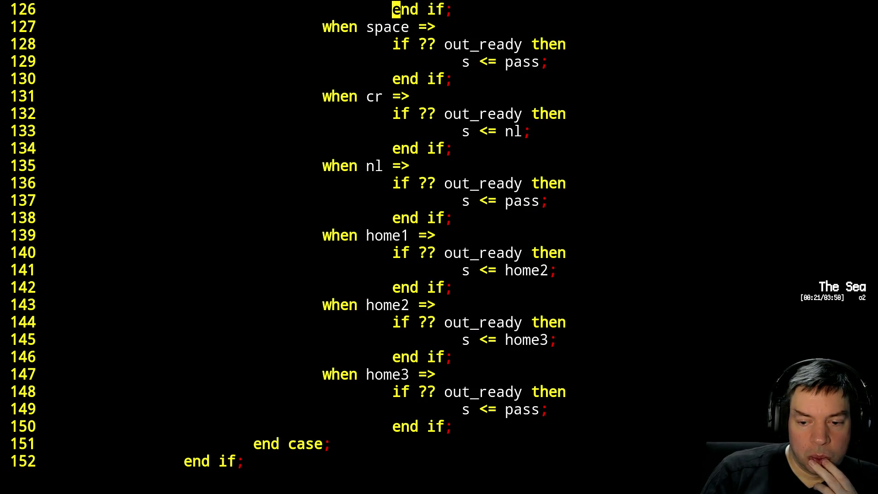
text(:q)
key(Return)
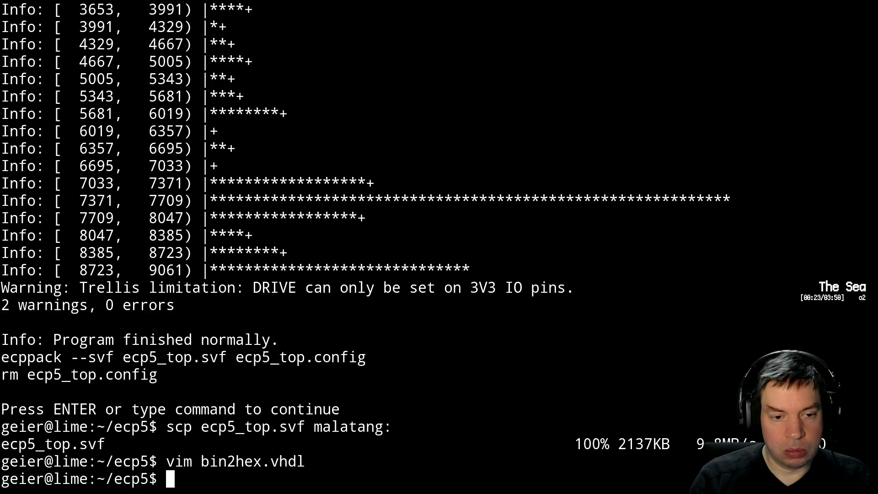
Reopen the serial hex dump, quit it and reprogram the FPGA with svf ecp5_top.svf.
key(Up)
key(Return)
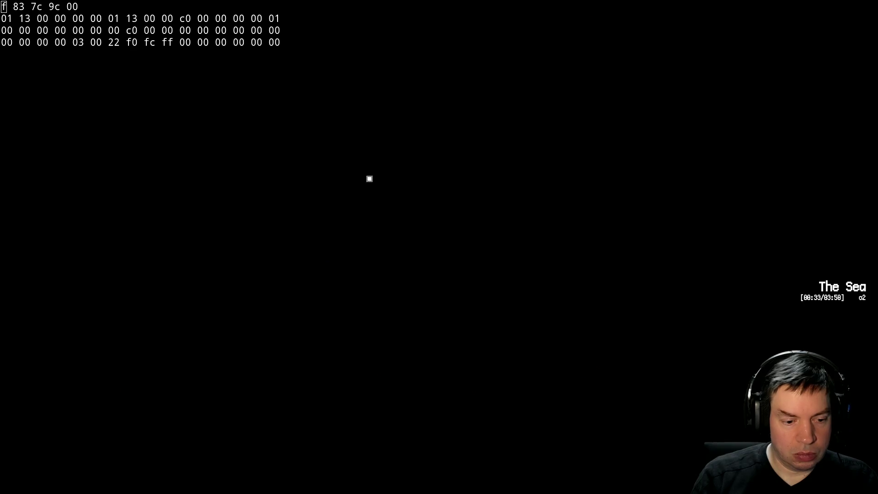
text(qsvf ecp5_top.svf)
key(Return)
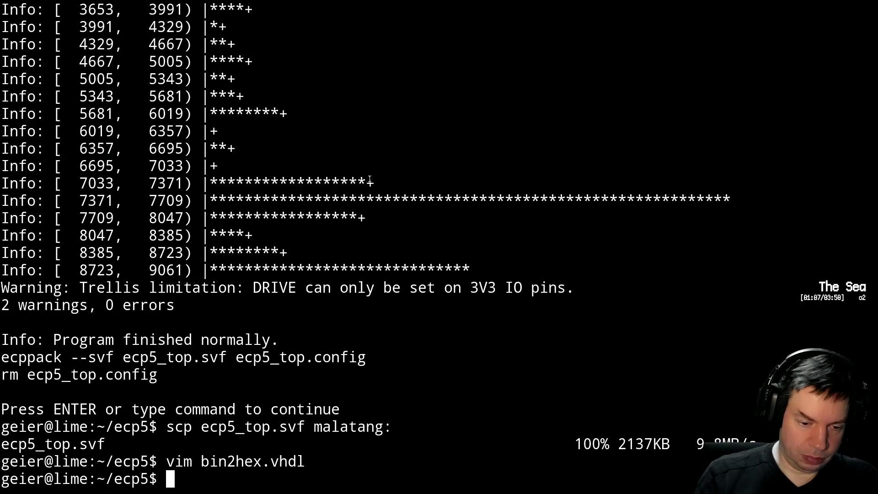
text(tb v)
Open tb_bin2hex.vhdl in Vim, retrying after a mistyped file name.
key(BackSpace)
key(BackSpace)
key(BackSpace)
key(BackSpace)
text(vimt)
key(BackSpace)
text(tb_bin2hex.)
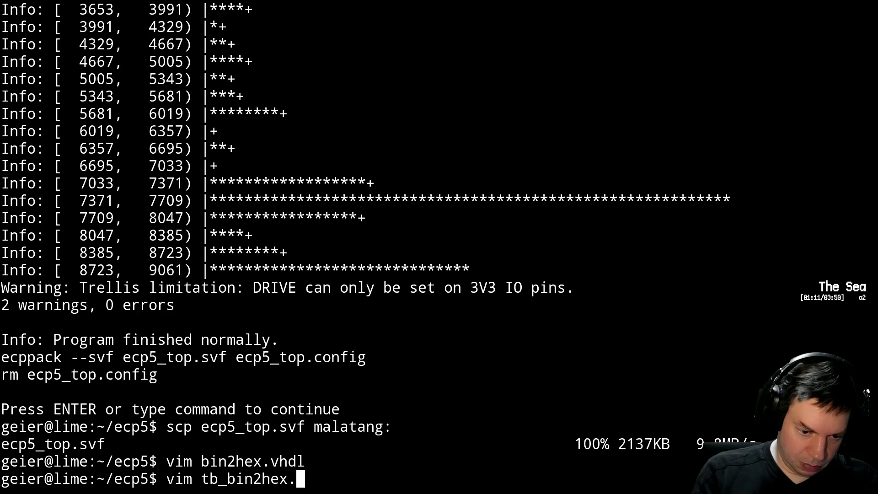
key(Return)
text(:q)
key(Return)
key(Up)
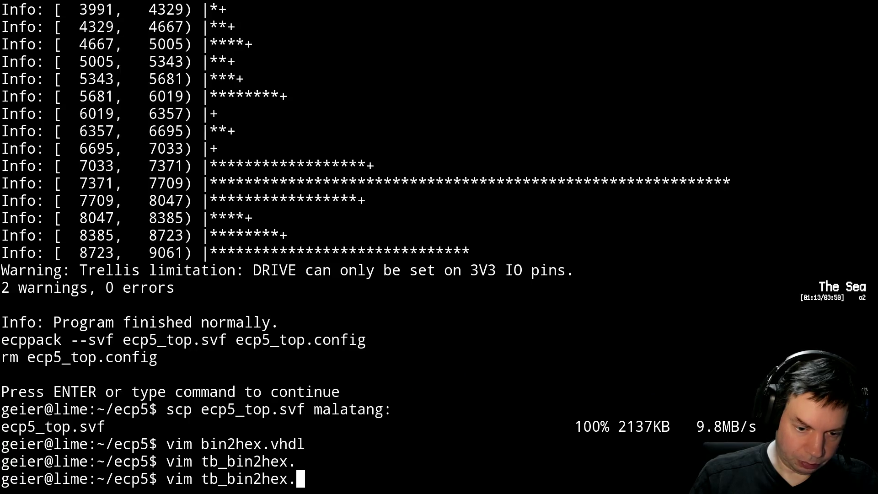
text(b)
text(hdl)
key(Return)
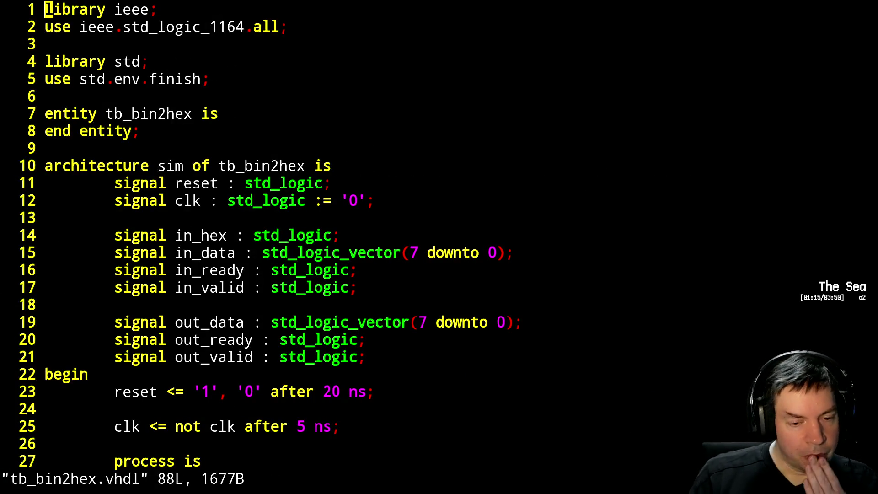
Declare an in_restart std_logic signal with the testbench's input signals.
key(j)
key(ctrl+f)
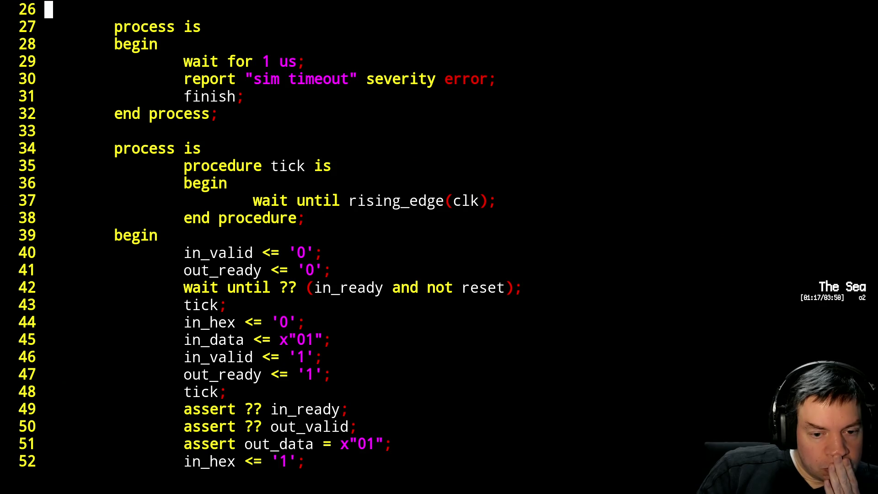
key(ctrl+f)
key(ctrl+b)
key(ctrl+b)
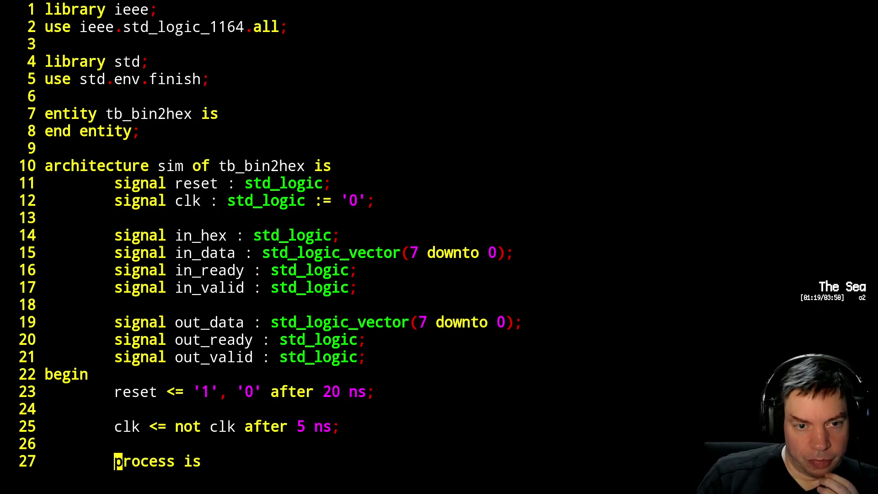
key(k)
key(k)
key(k)
key(k)
key(k)
key(k)
key(k)
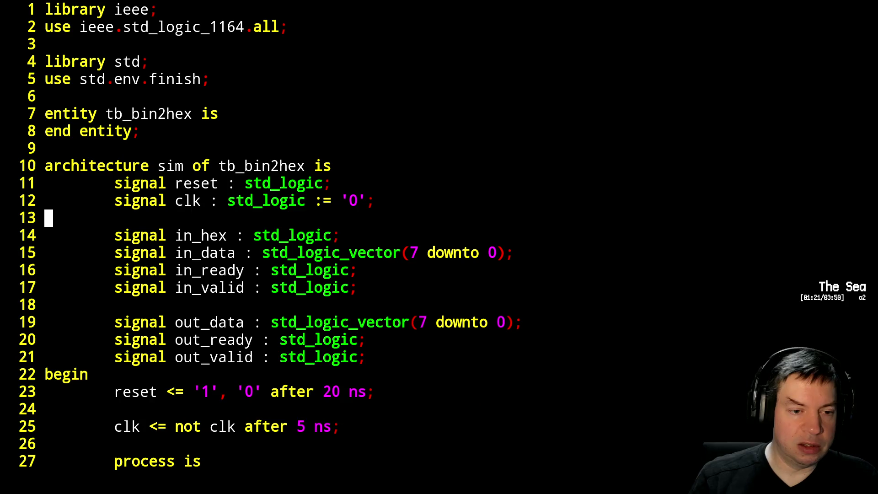
key(i)
key(Escape)
key(o)
key(Tab)
text(signal in_restart : std_logic;)
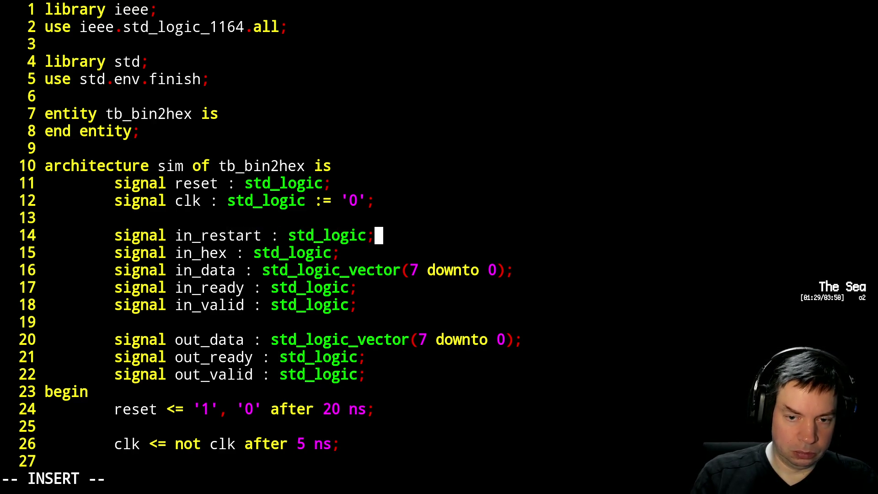
key(Escape)
Declare an out_restart std_logic signal with the output signals.
key(j)
key(j)
key(j)
key(j)
key(j)
key(o)
key(Tab)
text(signal out_restart )
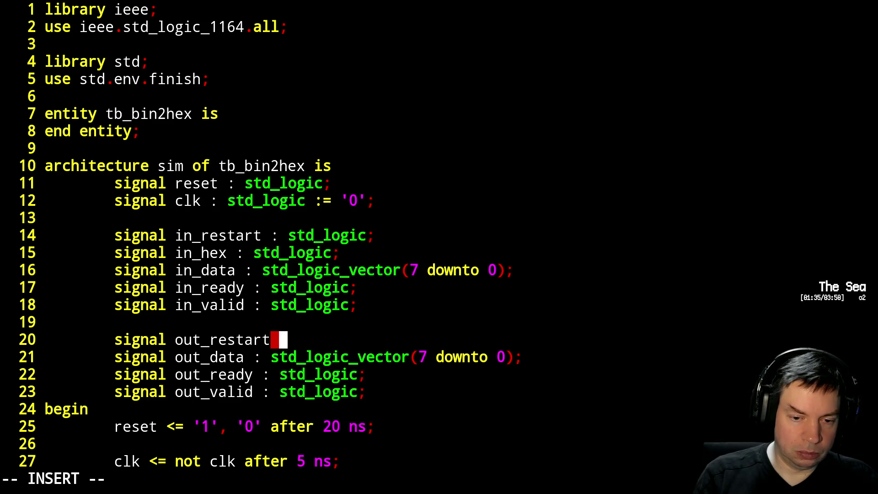
text(: std_logiic;)
key(BackSpace)
text(;)
key(Escape)
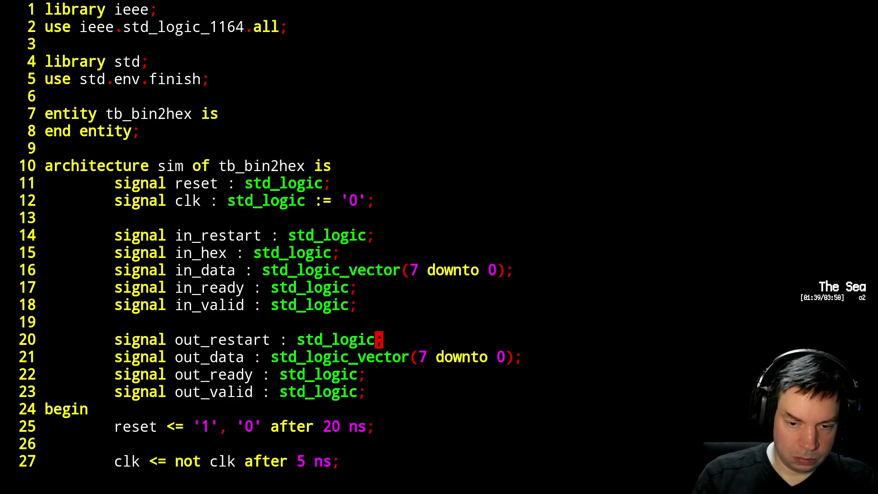
Before finish, drive in_restart <= '1', tick, and assert on in_ready and out_valid.
key(ctrl+f)
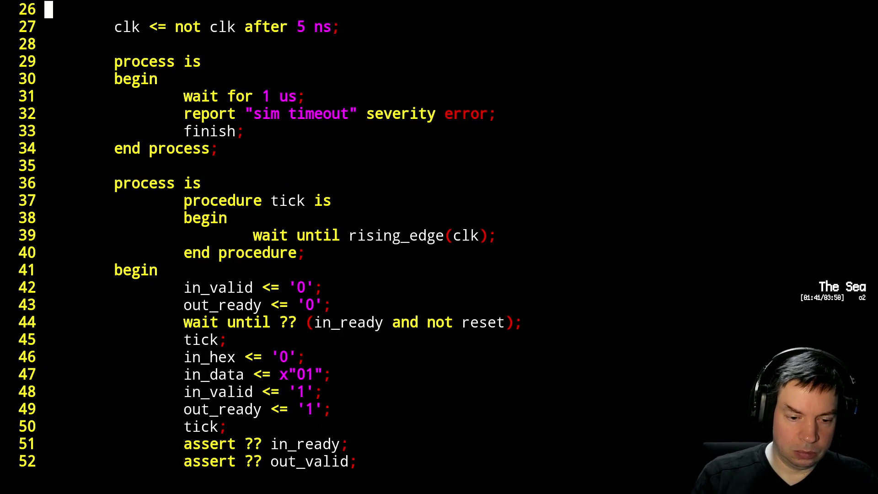
key(ctrl+f)
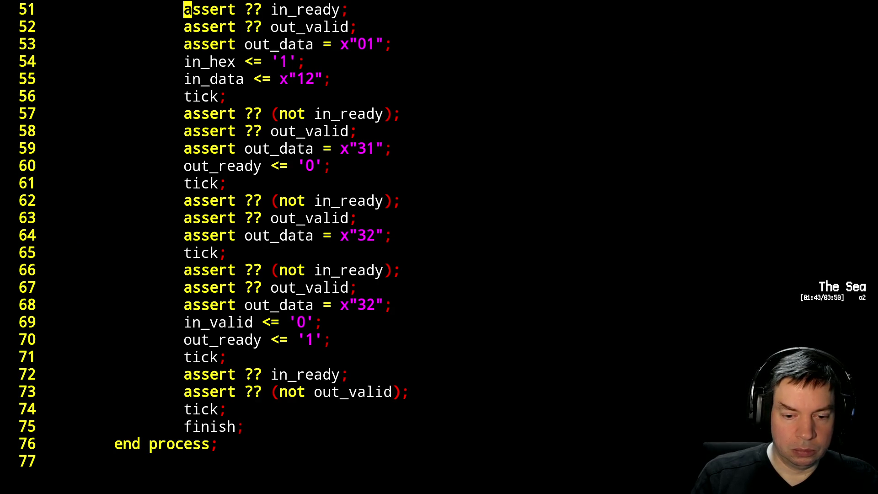
key(j)
key(j)
key(j)
key(j)
key(j)
key(j)
key(j)
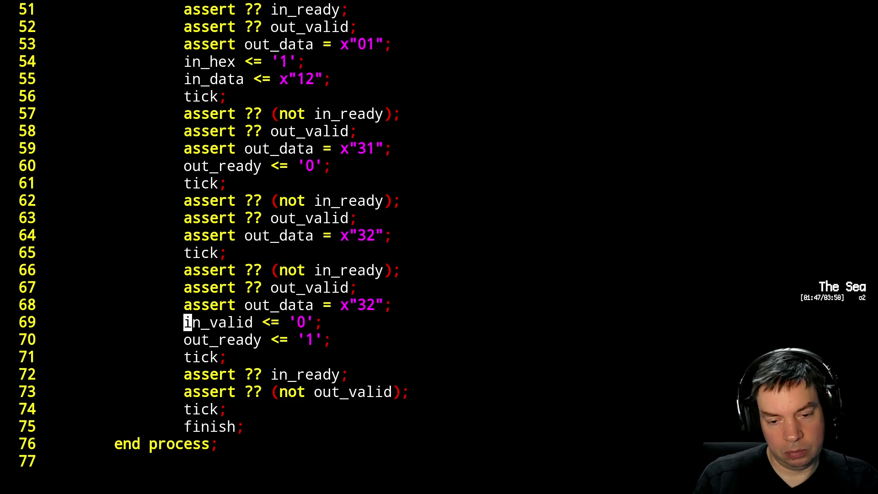
key(j)
key(j)
key(j)
key(j)
key(j)
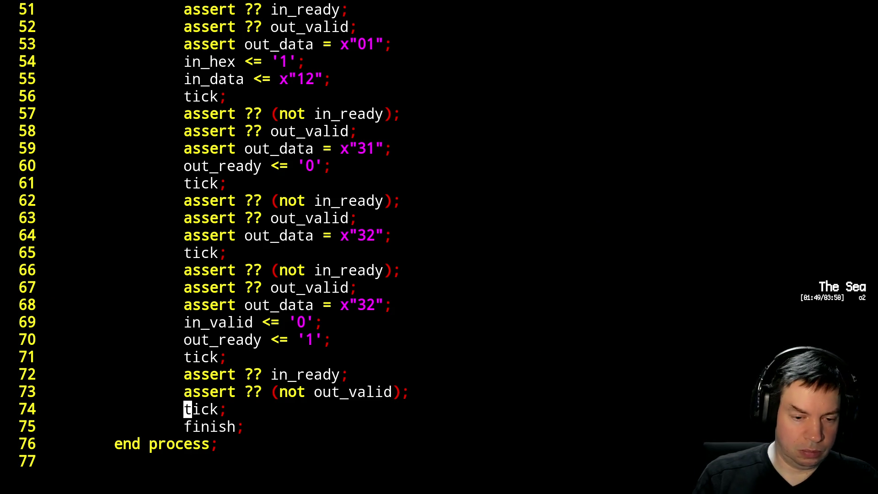
text(oi)
key(BackSpace)
text(in_restart <= '1';)
key(Return)
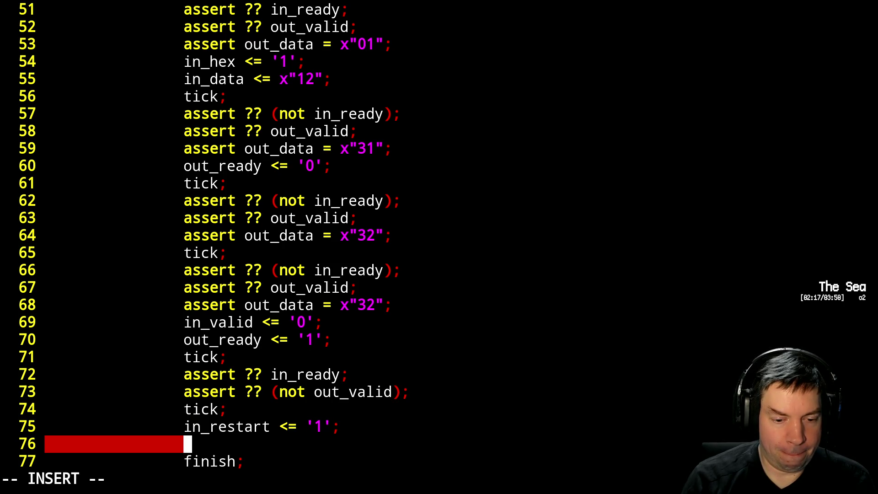
text(tick;)
key(Return)
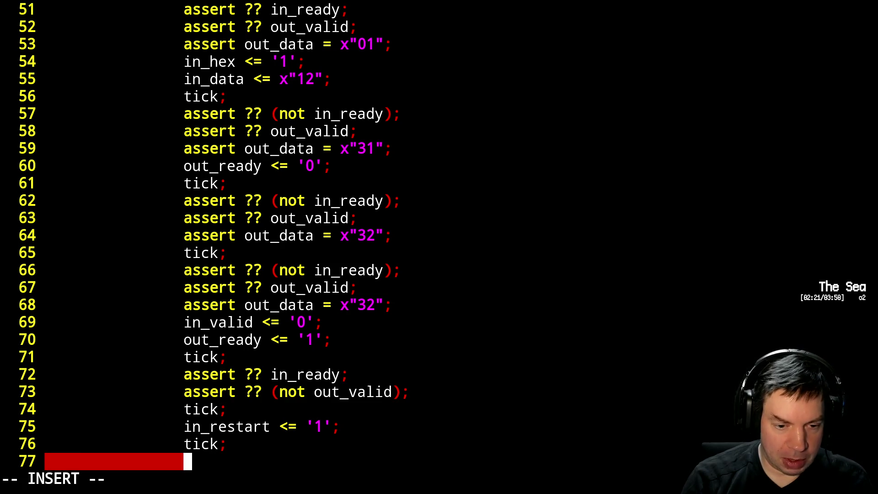
text(assert ?? (not in_ready))
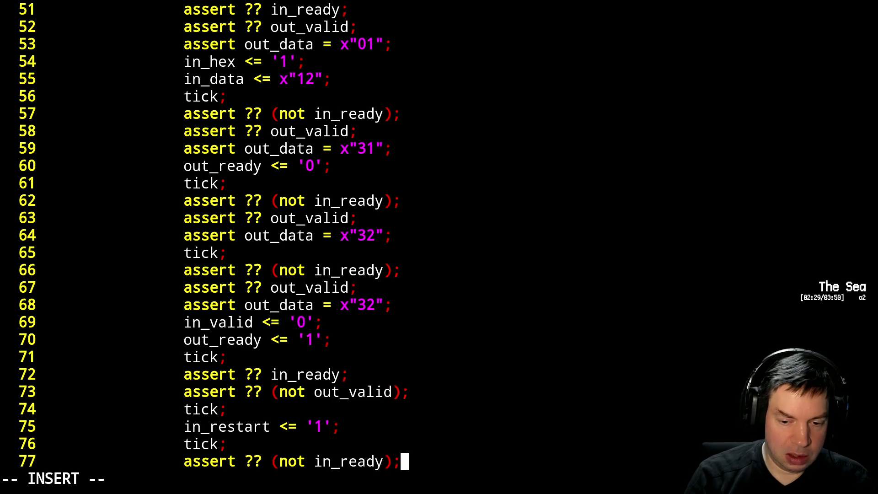
text(;)
key(Return)
text(sert ?? out_valid;)
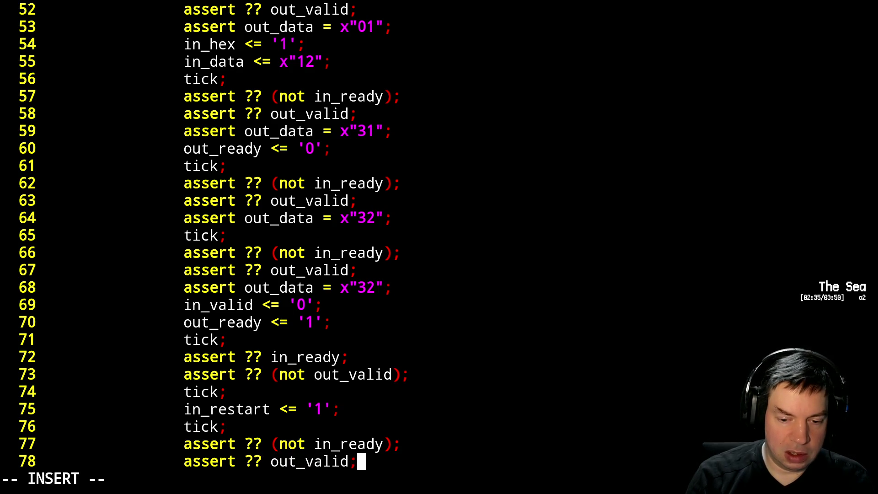
key(Return)
text(tick;)
Add extra ticks and release in_restart to '0' after the first one.
key(Return)
text(tick;)
key(Return)
text(tick)
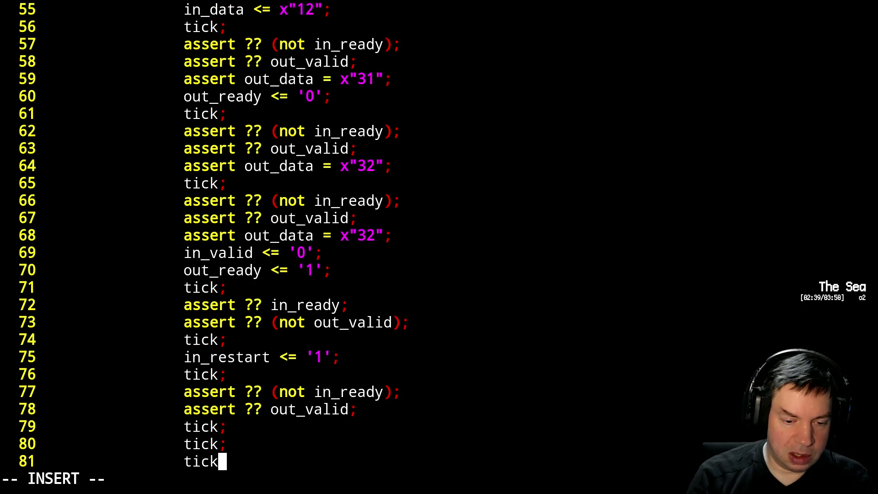
key(Return)
key(BackSpace)
key(BackSpace)
key(BackSpace)
text(;)
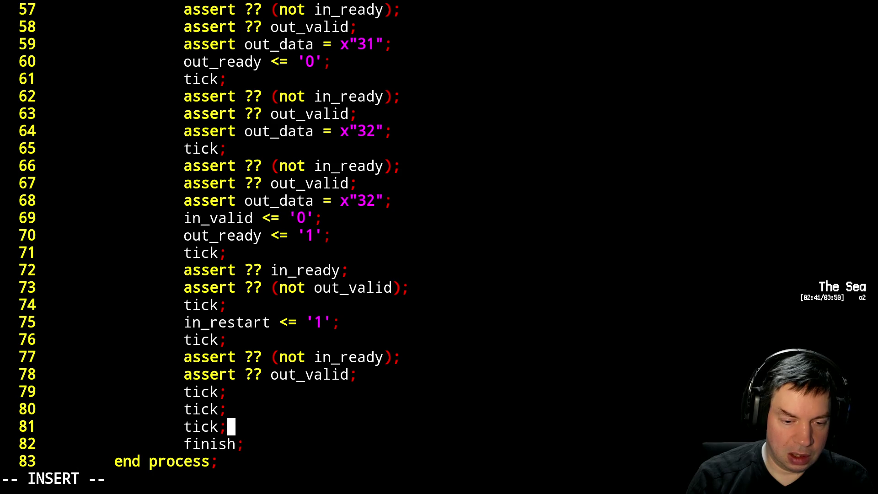
key(Return)
text(tick;)
key(Return)
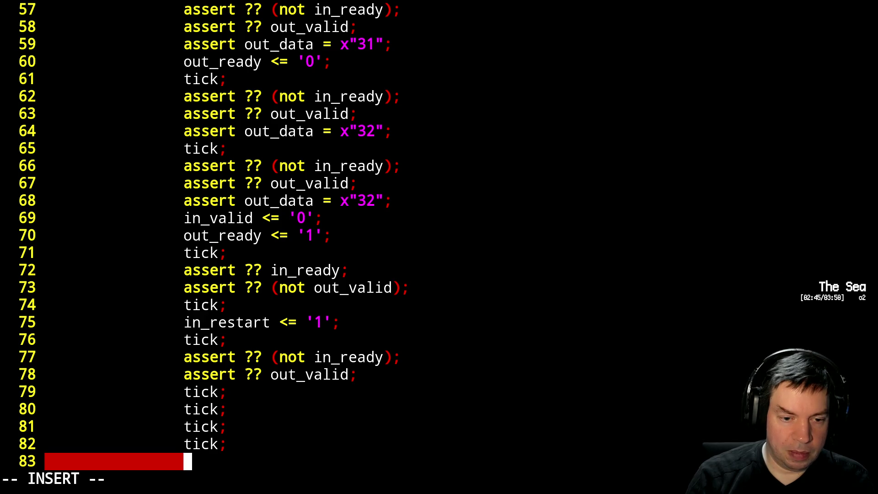
key(Up)
key(Up)
key(Up)
key(Up)
key(Right)
key(Right)
key(Right)
key(Right)
key(Right)
key(Return)
text(in_restart <= ')
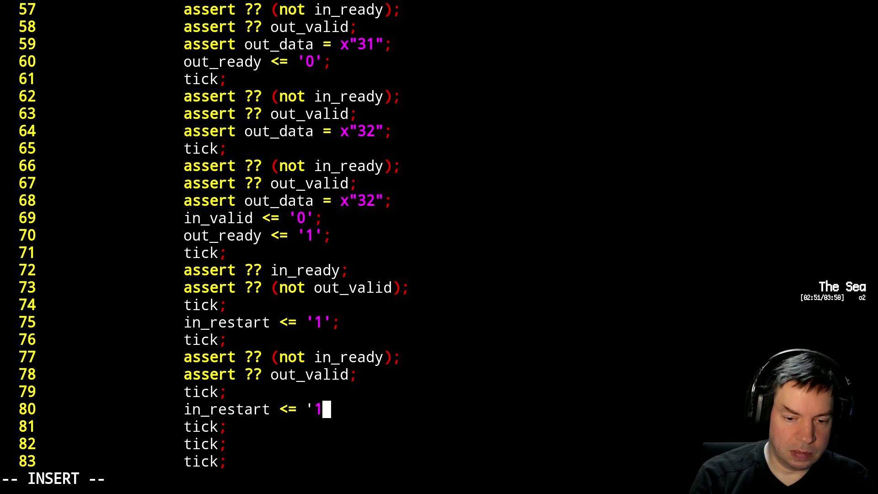
text(0';)
key(Escape)
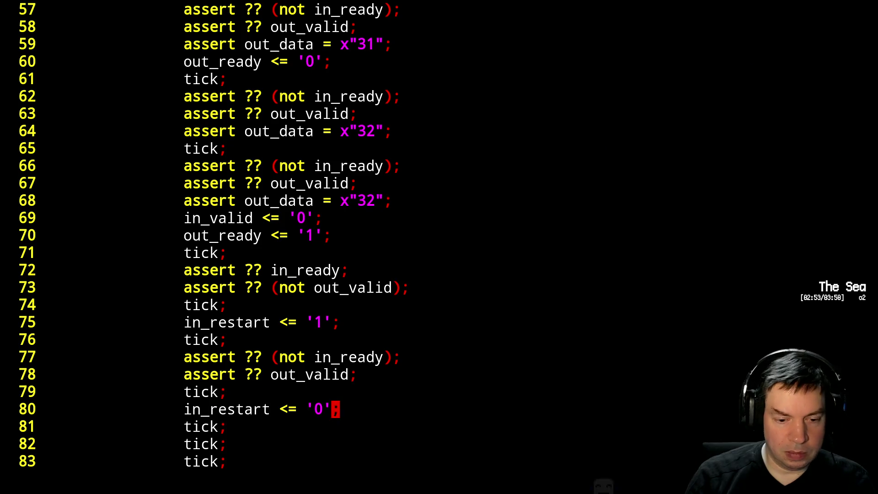
Leave a clean blank line before finish at the end of the stimulus.
key(shift+g)
key(k)
key(o)
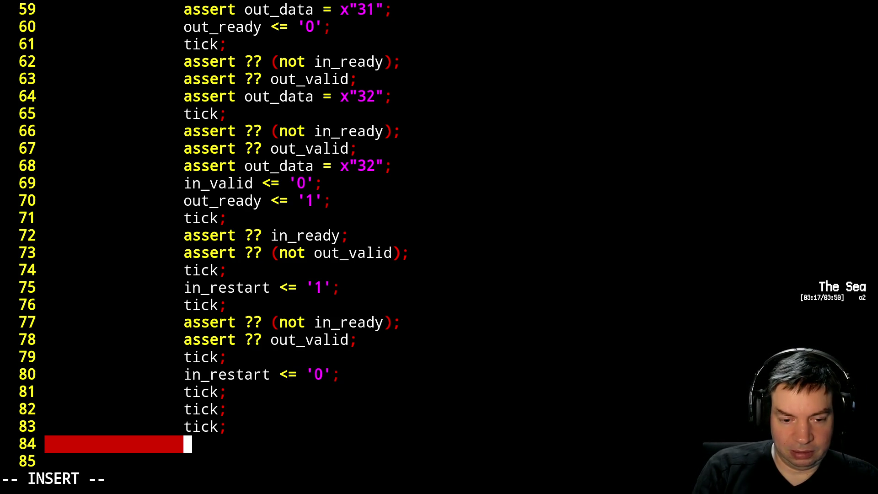
key(BackSpace)
key(BackSpace)
key(BackSpace)
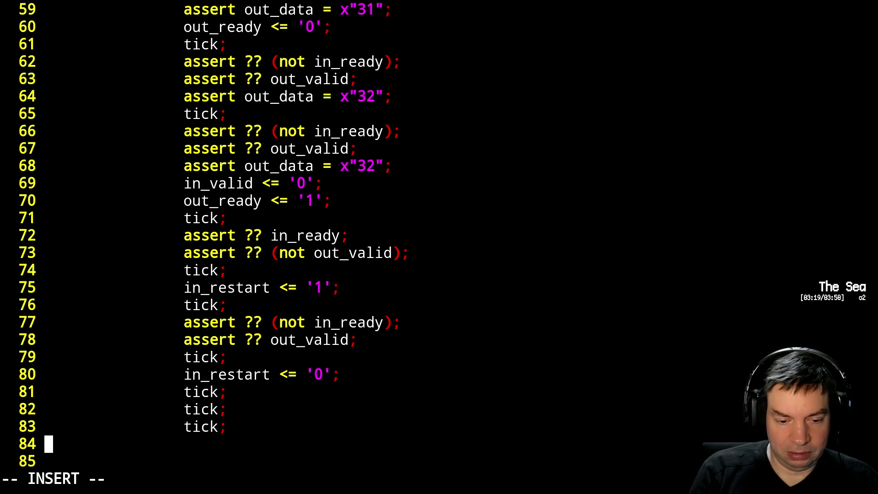
key(BackSpace)
key(Escape)
text(:x)
Save the testbench, run ./sim.sh to see the unconnected-port error and reopen tb_bin2hex.vhdl.
key(Return)
text(./sim.sh)
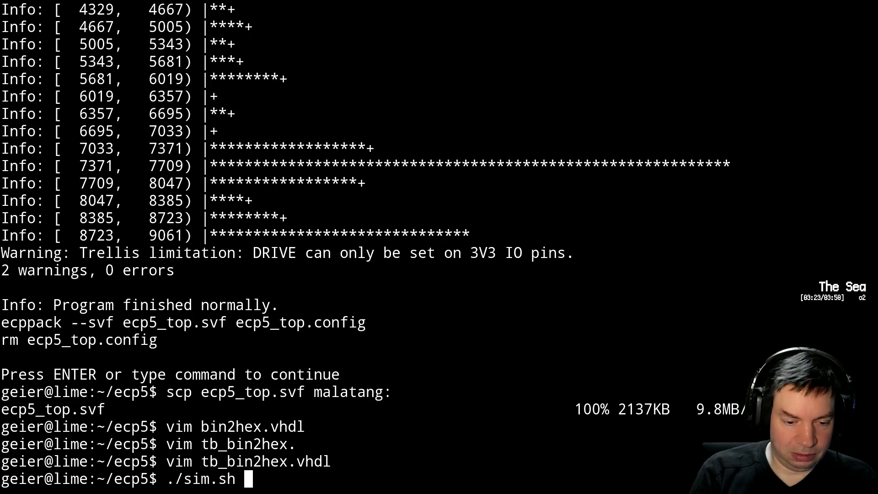
key(Return)
key(Up)
key(Up)
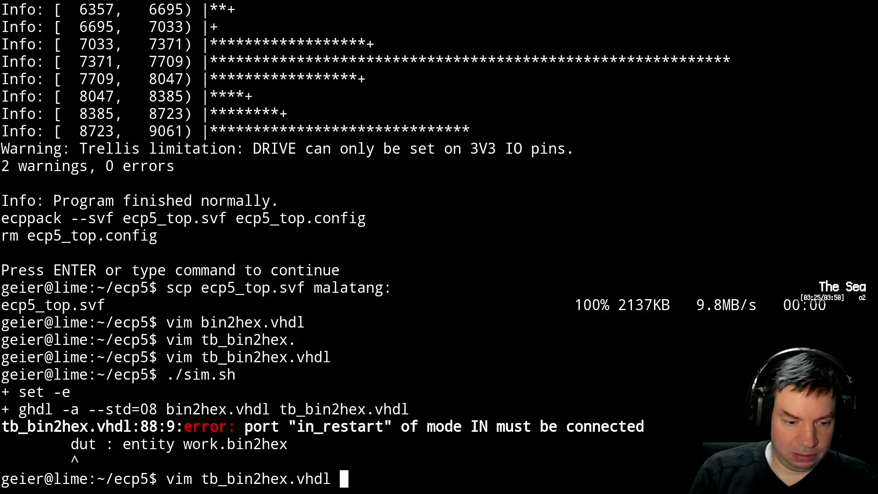
key(Return)
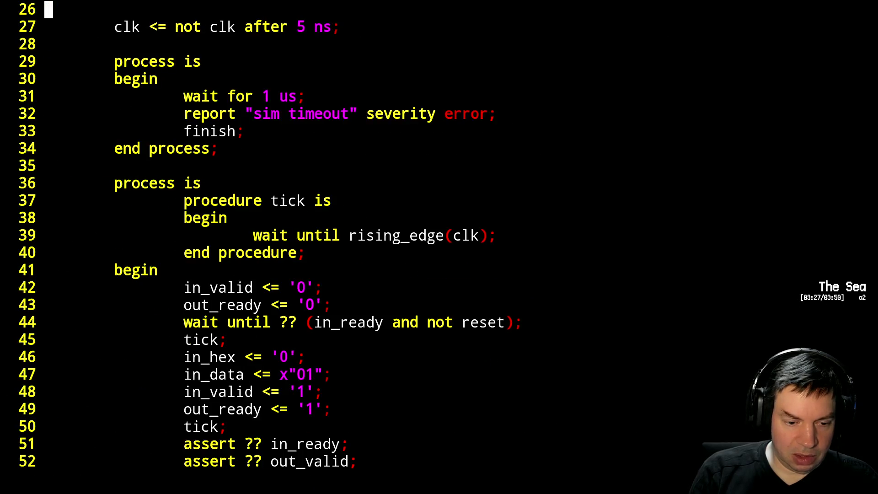
Wire in_restart => in_restart and out_restart => out_restart in the bin2hex port map and save.
key(ctrl+f)
key(ctrl+f)
key(j)
key(j)
key(j)
key(j)
key(j)
key(j)
text(joi)
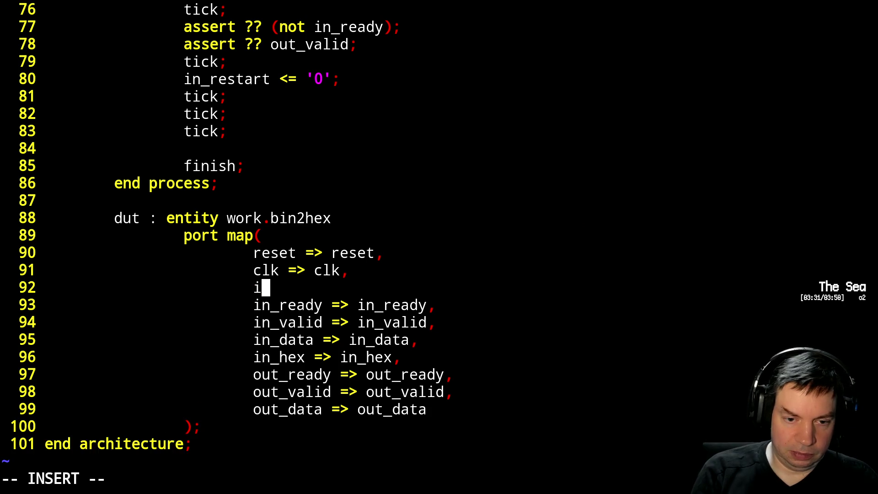
text(n_restart => in_restart)
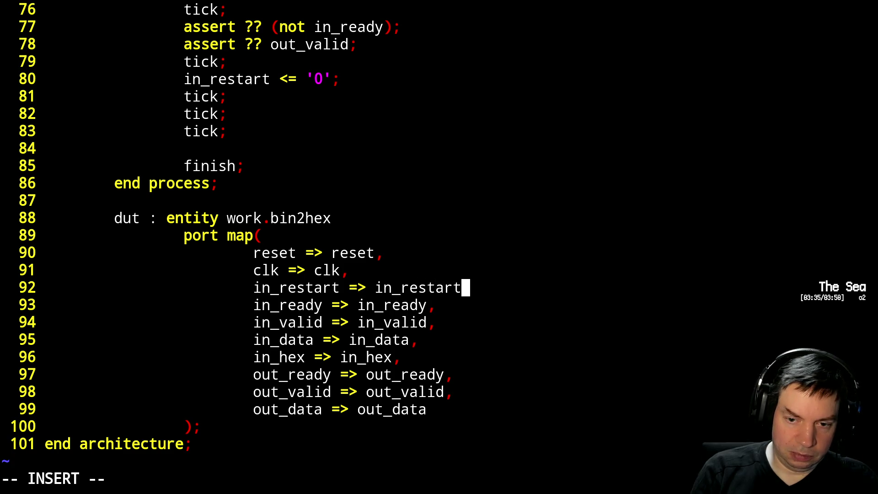
text(,)
key(Escape)
key(j)
key(j)
key(j)
key(j)
key(j)
text(k)
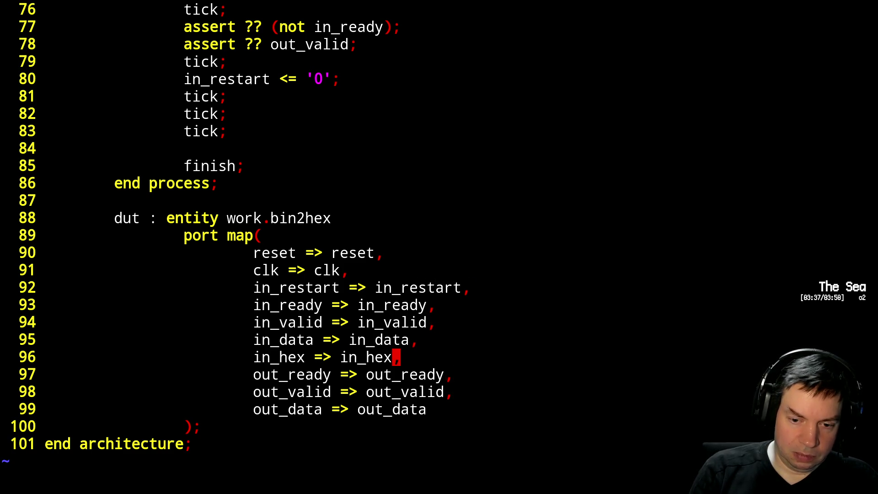
text(oout_restart => out_restart,)
key(Escape)
text(:x)
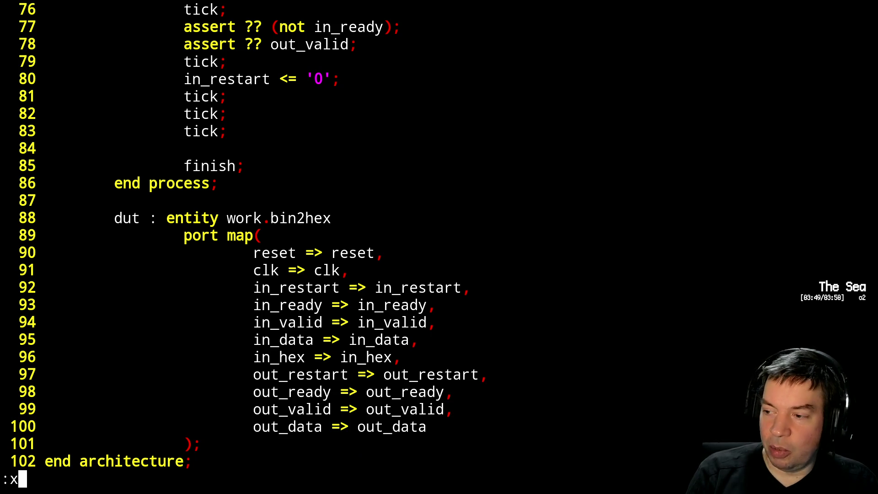
key(Return)
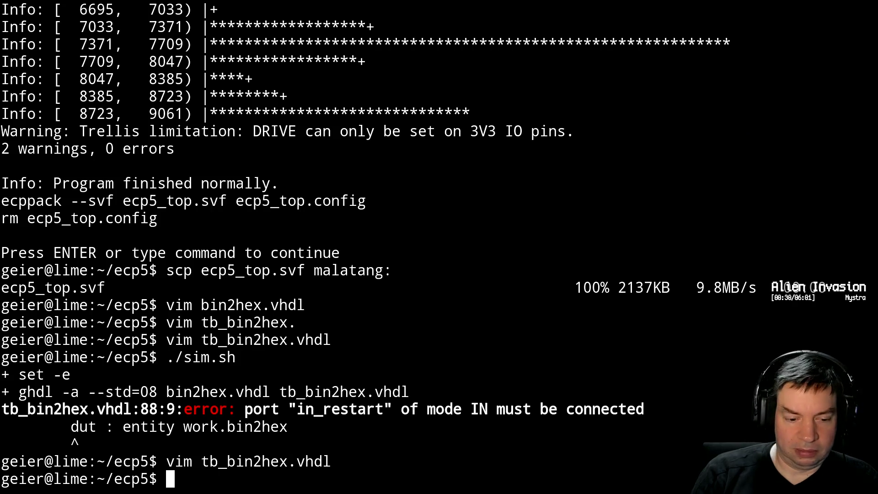
Rerun ./sim.sh, suspend it with Ctrl+Z and resume it in the background with bg.
key(Up)
key(Up)
key(Return)
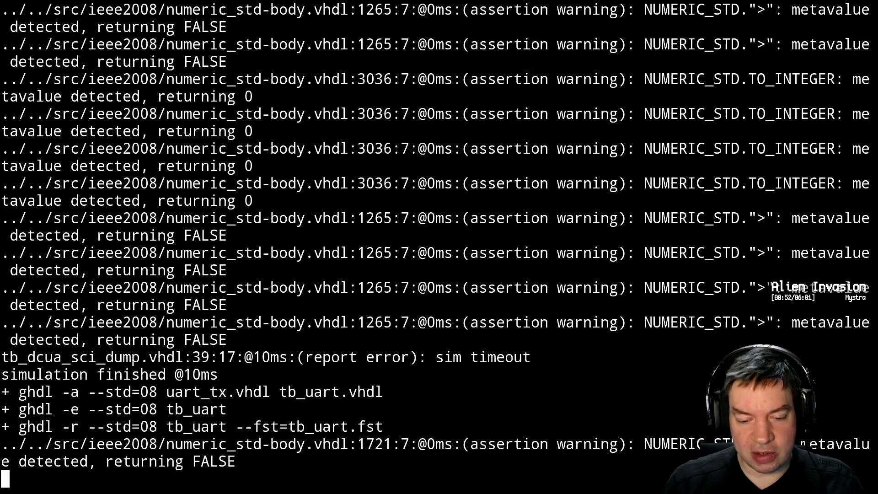
key(ctrl+z)
text(bv)
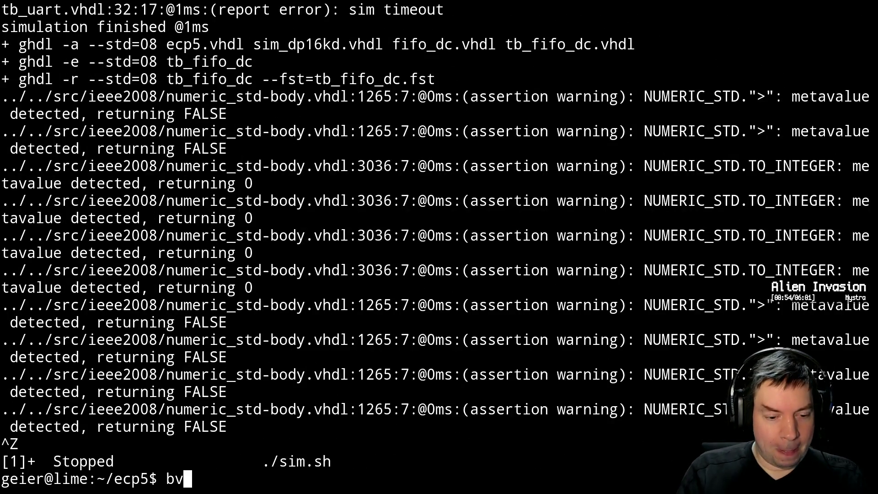
key(BackSpace)
text(g)
key(Return)
text(gtkwave tb_)
Launch gtkwave on tb_bin2hex.fst in the background.
key(Tab)
text(f)
key(Tab)
text(&)
key(Return)
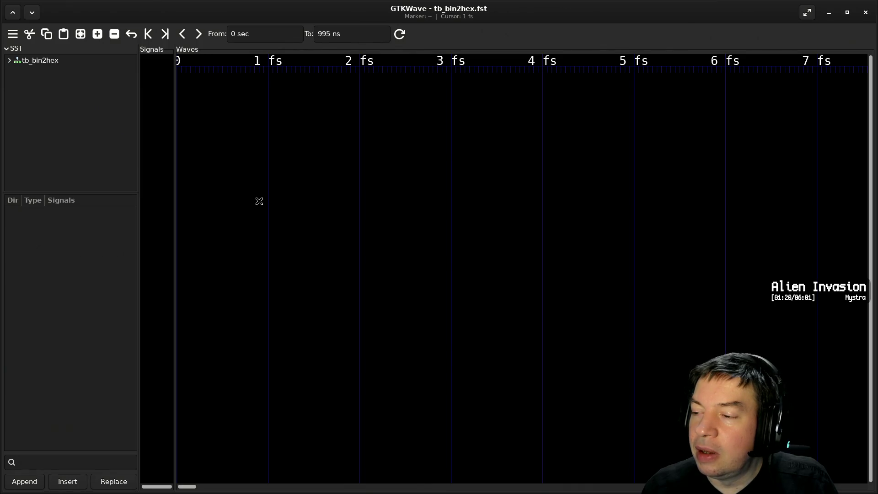
Add reset, clk, in_restart and in_ready from the tb_bin2hex signal list to the wave pane.
click(33, 61)
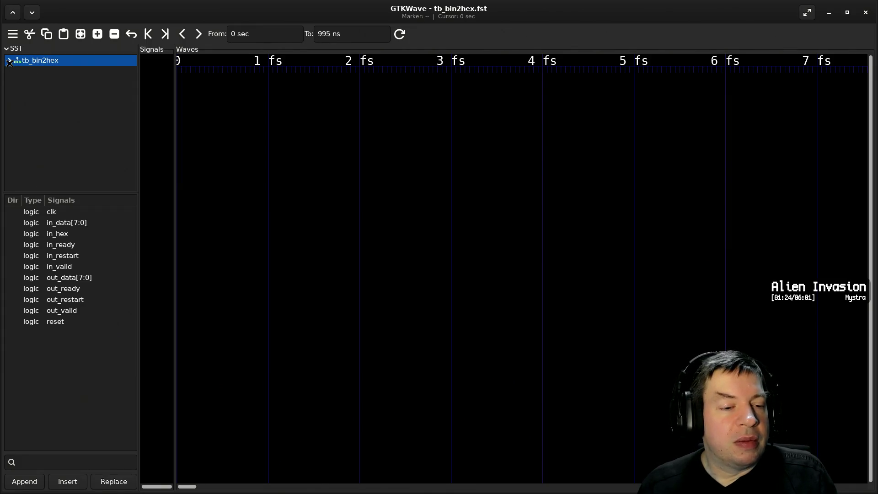
drag(61, 318, 154, 269)
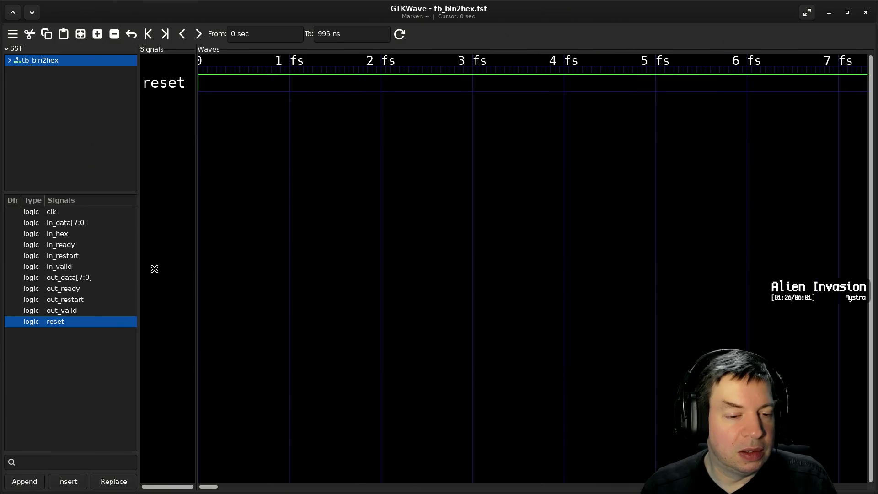
drag(83, 211, 172, 226)
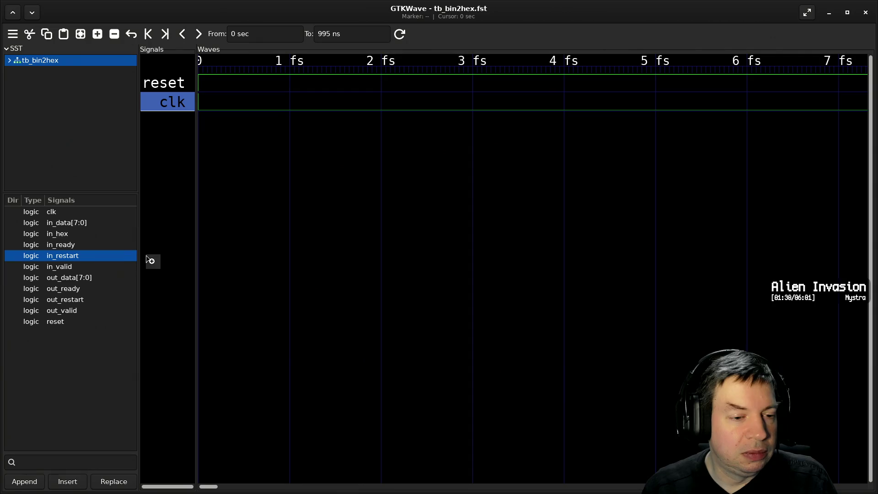
drag(82, 254, 164, 249)
click(81, 244)
drag(81, 242, 185, 247)
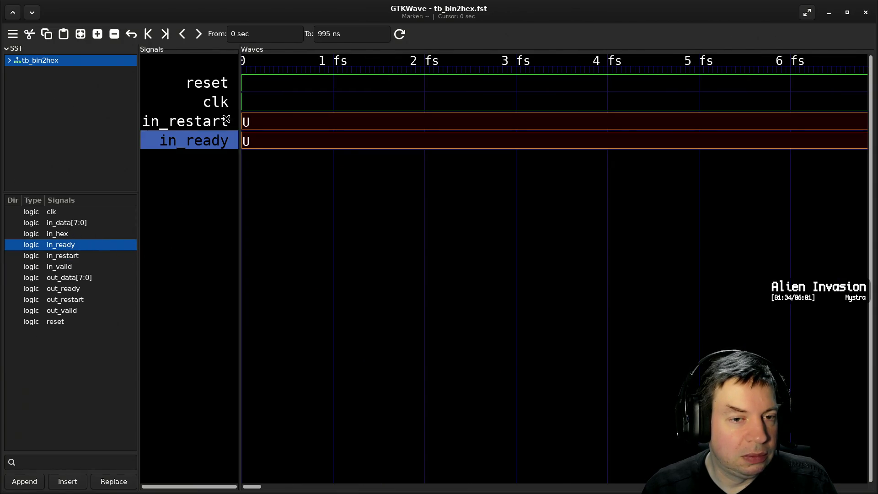
drag(227, 121, 177, 175)
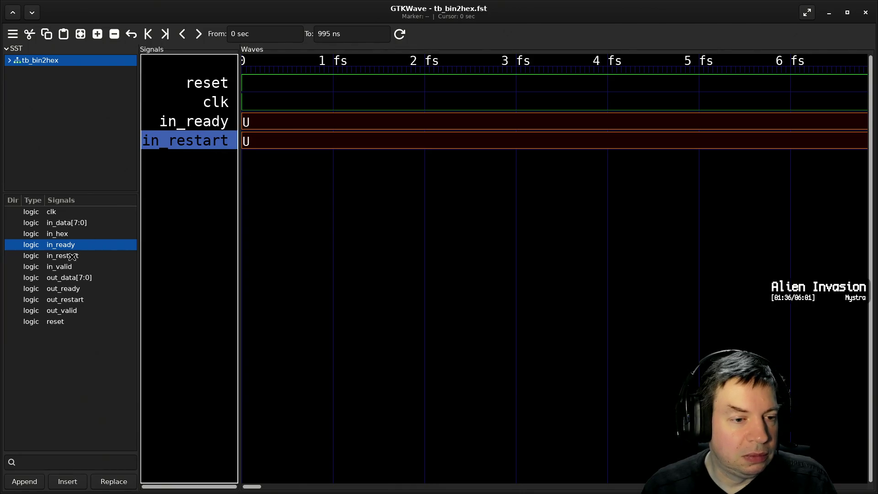
Add in_valid, in_hex and in_data[7:0] below, keeping in_restart above in_ready.
drag(81, 265, 151, 236)
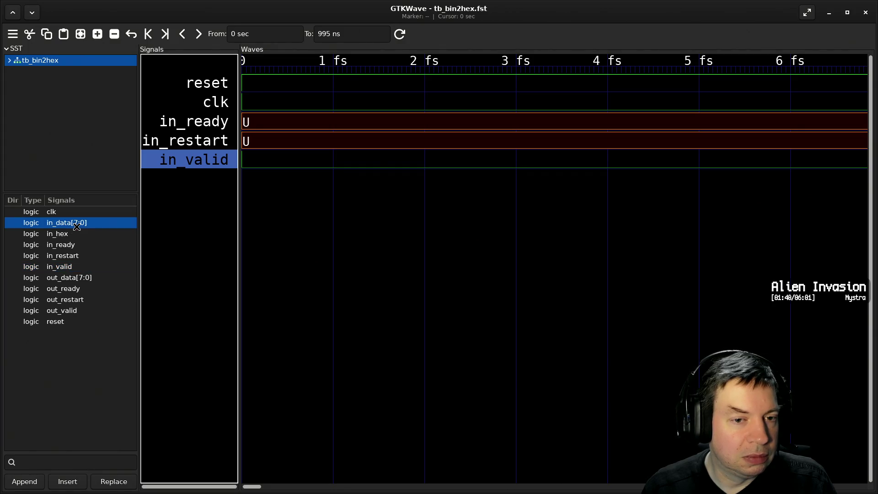
drag(76, 224, 169, 251)
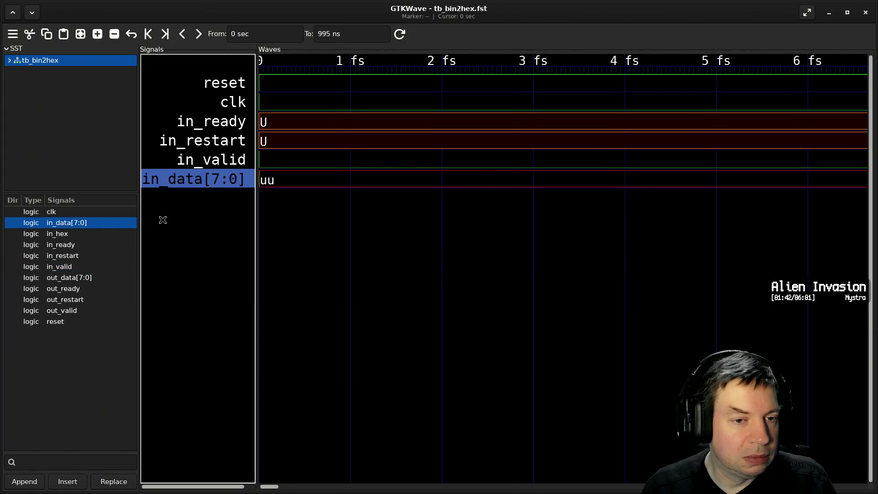
drag(207, 141, 195, 131)
click(163, 297)
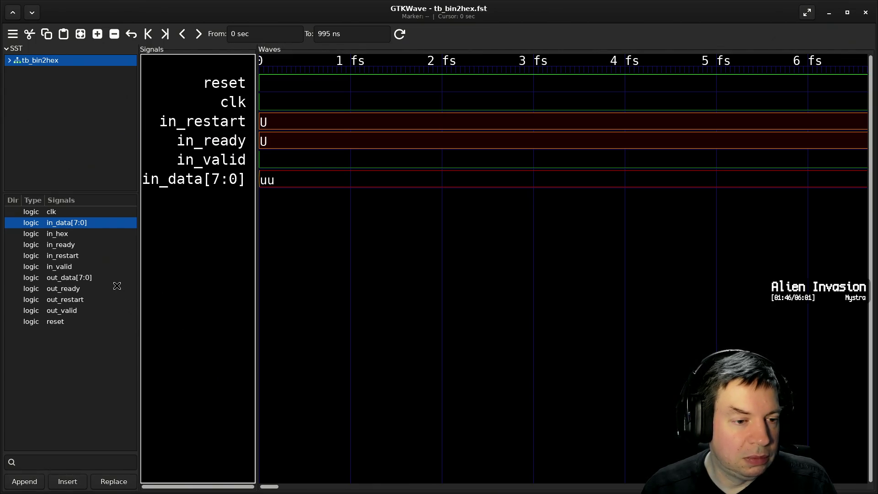
drag(63, 233, 206, 169)
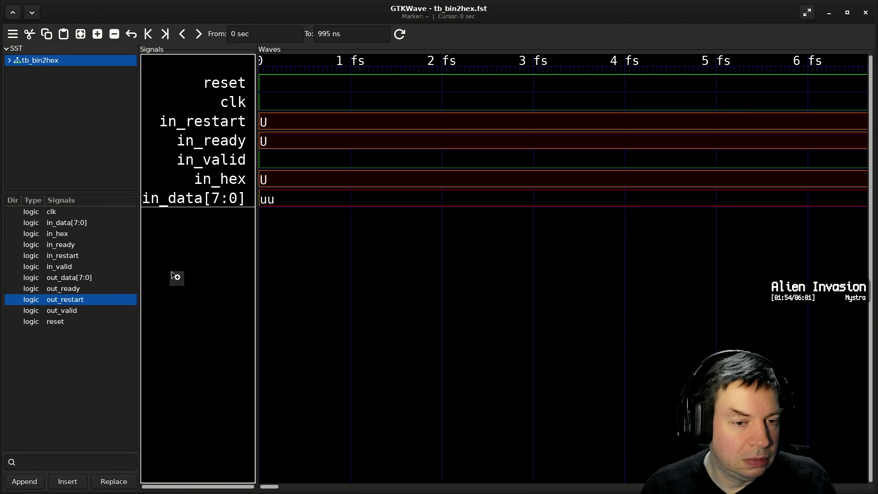
Add out_restart, out_ready, out_valid and out_data[7:0] at the bottom of the wave list.
drag(83, 303, 180, 270)
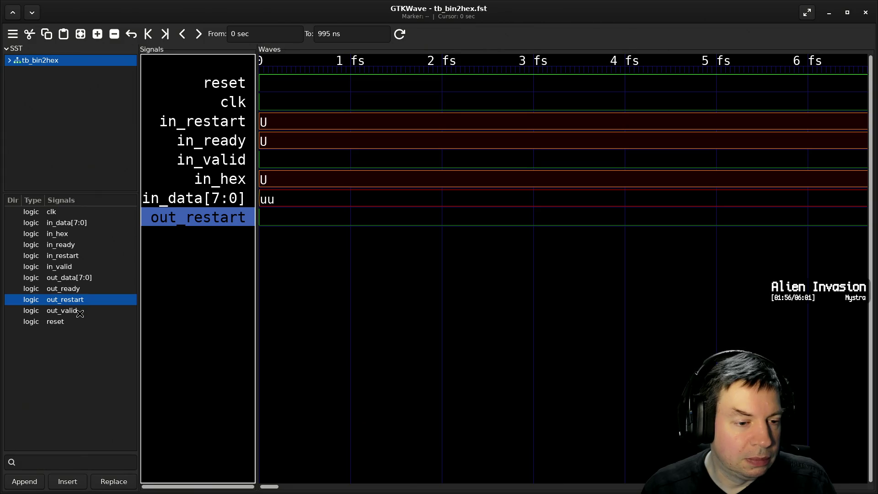
drag(81, 290, 206, 282)
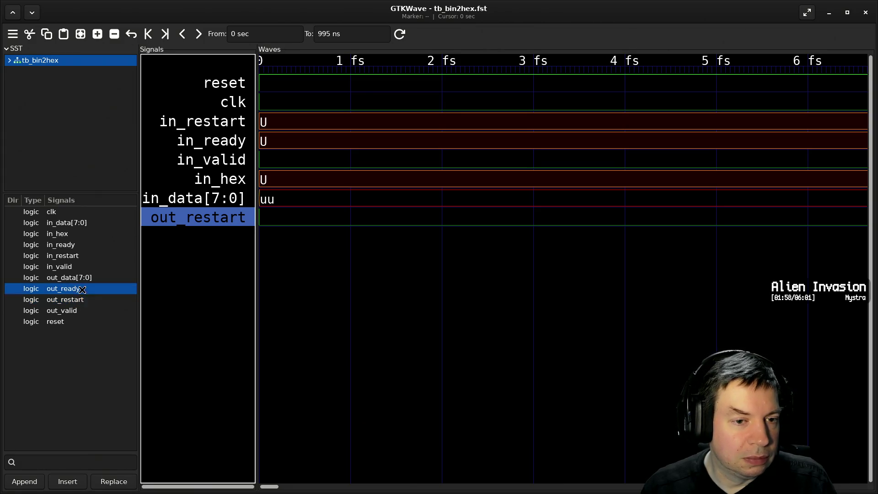
drag(88, 310, 204, 310)
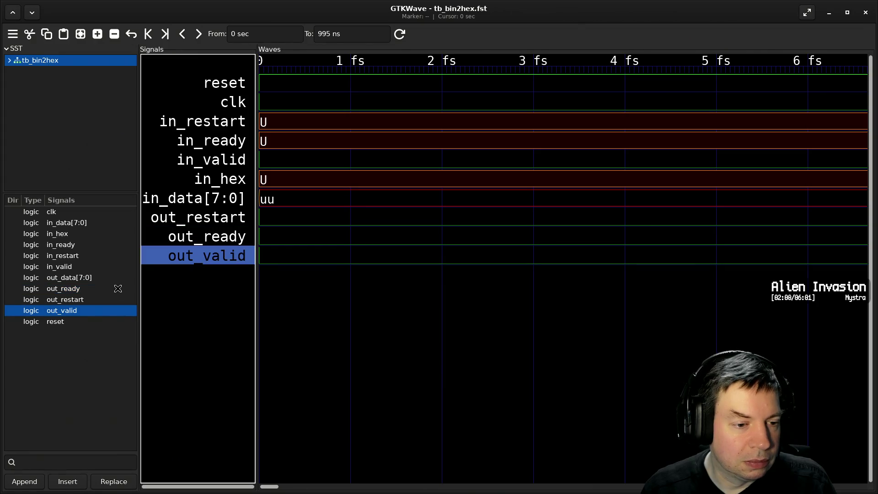
drag(102, 277, 202, 301)
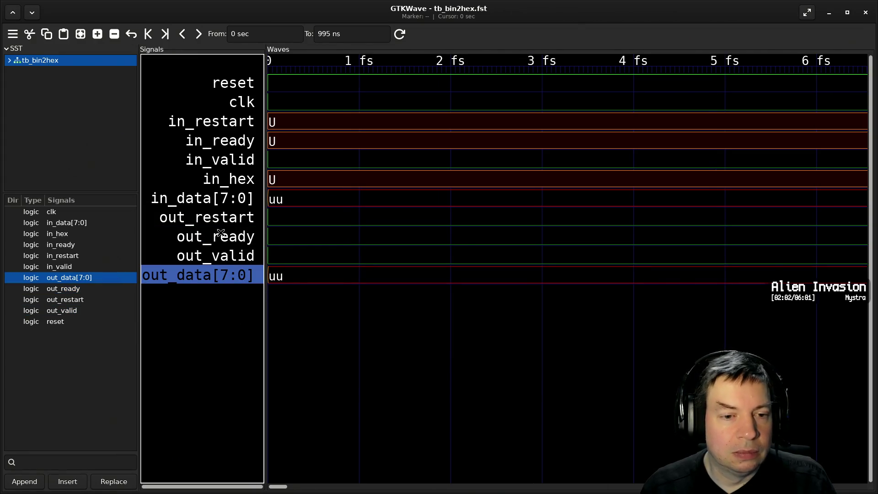
click(218, 199)
right_click(218, 199)
Insert blank separator rows below in_data[7:0] and below clk.
click(247, 246)
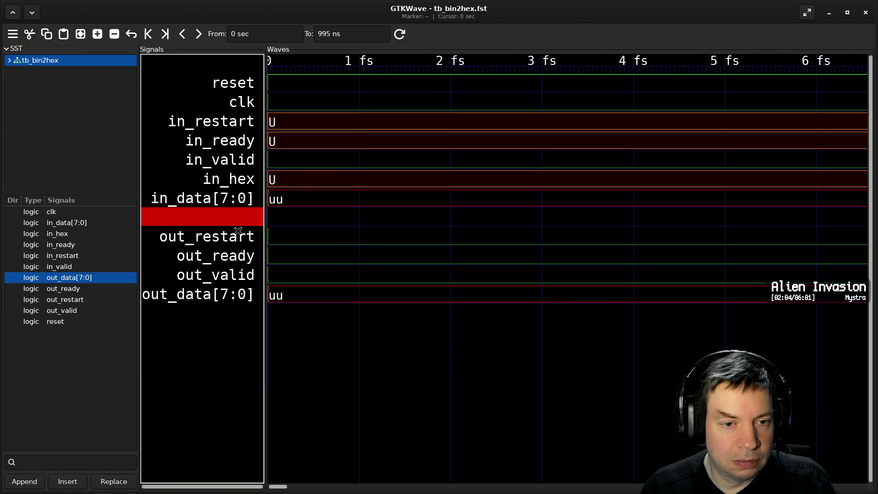
click(232, 104)
right_click(233, 101)
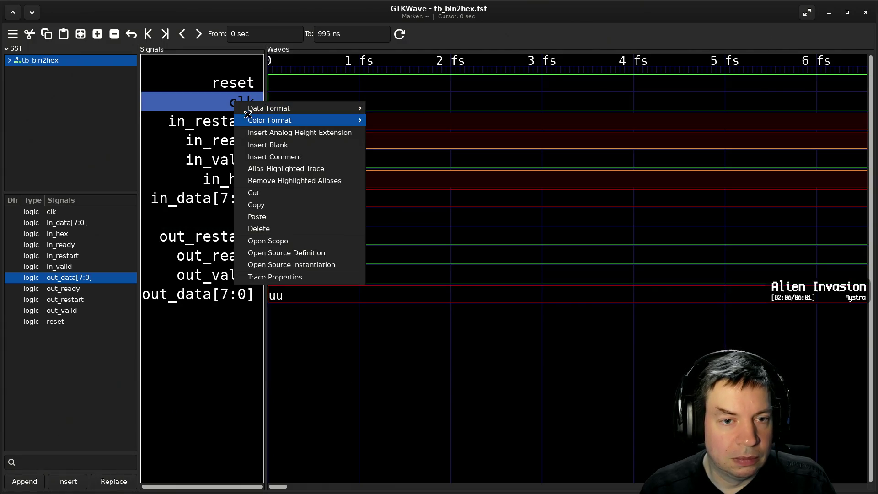
click(257, 145)
click(323, 373)
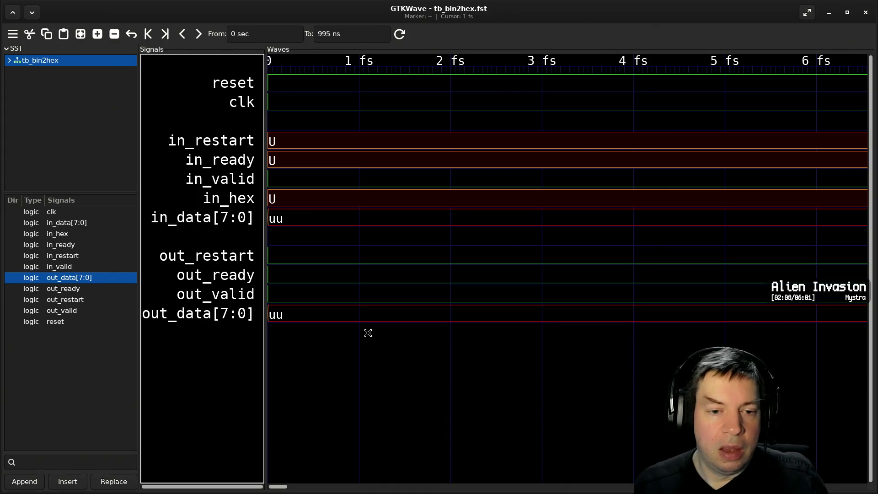
ctrl+scroll(368, 327, down, 2)
ctrl+scroll(367, 322, down, 3)
ctrl+scroll(364, 317, down, 3)
ctrl+scroll(364, 314, down, 3)
ctrl+scroll(364, 315, down, 3)
ctrl+scroll(365, 314, down, 3)
ctrl+scroll(366, 314, down, 3)
ctrl+scroll(367, 313, down, 2)
ctrl+scroll(366, 313, down, 3)
ctrl+scroll(367, 314, down, 1)
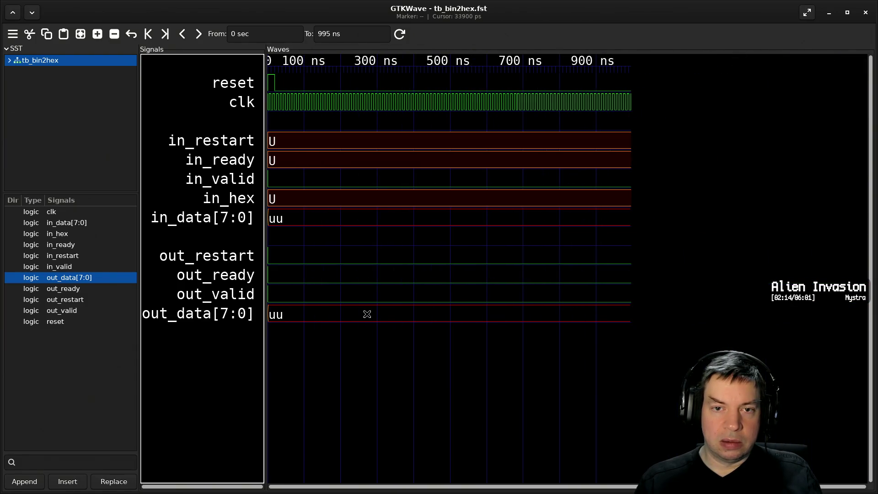
ctrl+scroll(367, 314, up, 1)
ctrl+scroll(367, 314, up, 1)
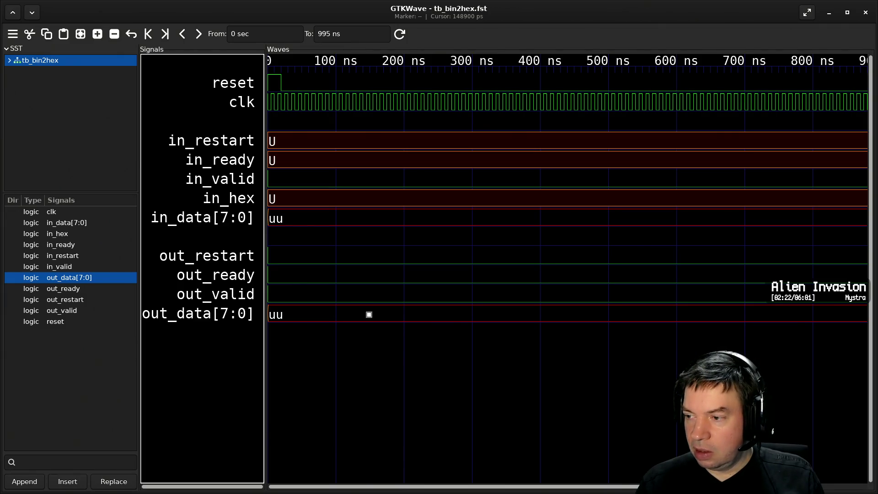
Return from GTKWave to a fresh shell prompt and discard a wrongly recalled history command.
key(alt+Tab)
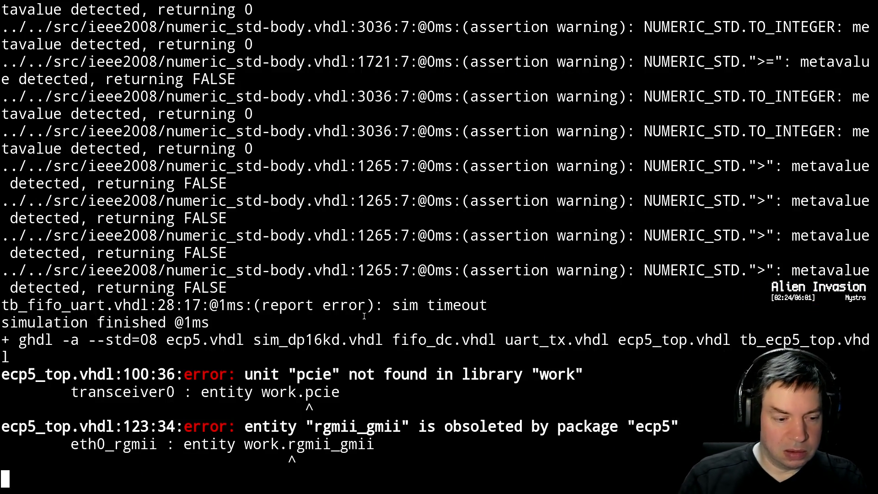
key(Return)
key(Up)
key(Up)
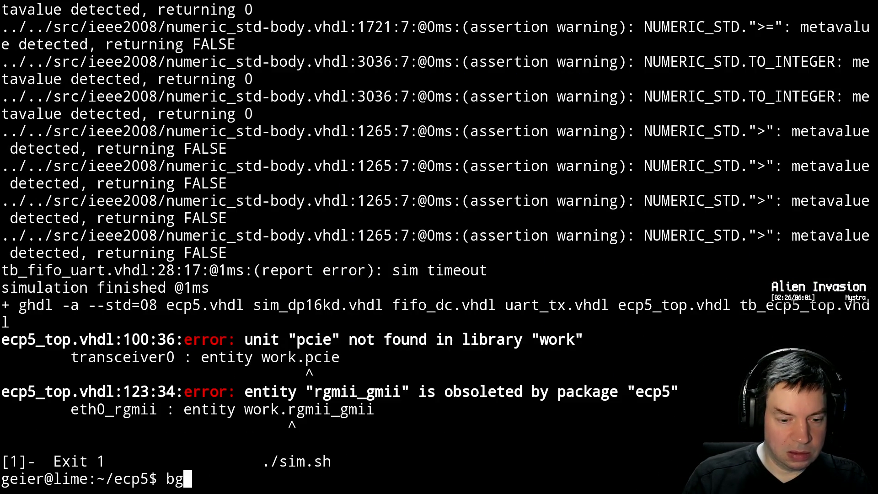
key(Up)
key(Up)
key(ctrl+c)
text(bim)
key(BackSpace)
key(BackSpace)
key(BackSpace)
text(vim sim.sh)
View sim.sh in Vim, quit it, and recall ./sim.sh at the prompt.
key(Return)
key(ctrl+f)
text(:q)
key(Return)
text(./s)
key(Tab)
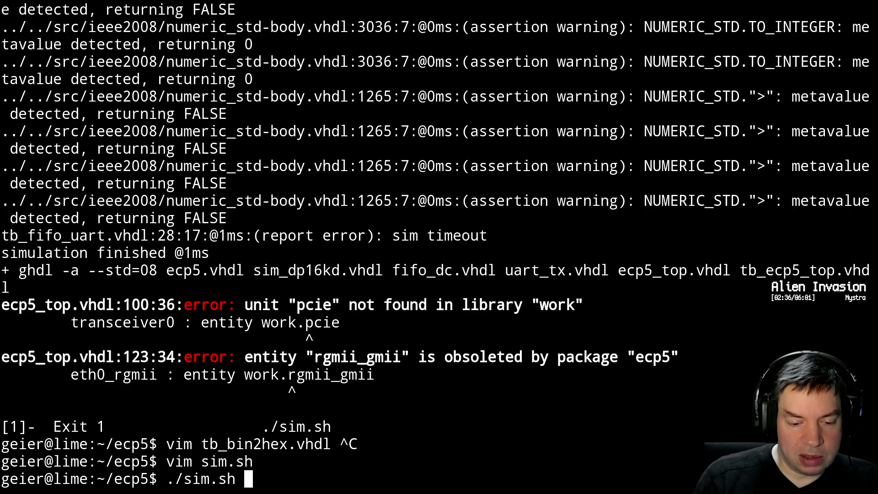
Add in_restart <= '0'; at the start of the tb_bin2hex.vhdl stimulus process and save it.
key(Up)
key(Up)
key(Up)
key(Return)
key(ctrl+f)
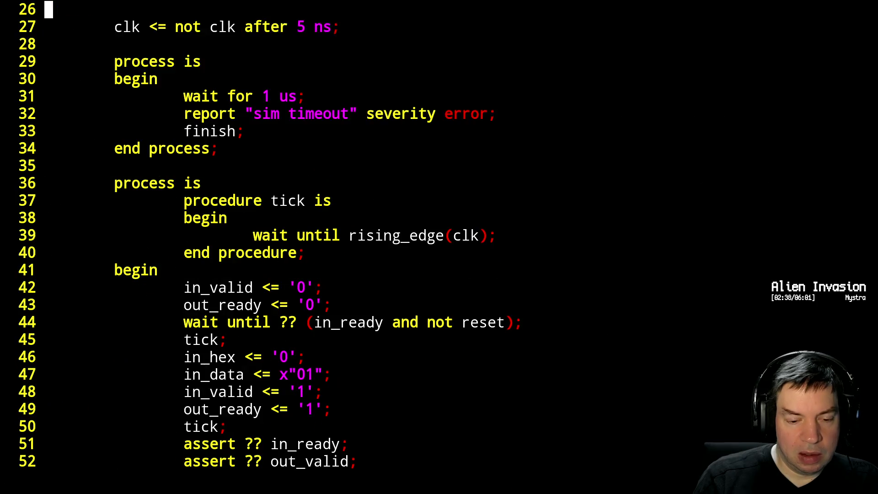
key(j)
key(j)
key(j)
key(j)
key(j)
key(j)
key(j)
text(kOin_restart <= '0';)
key(Escape)
text(:w)
key(Return)
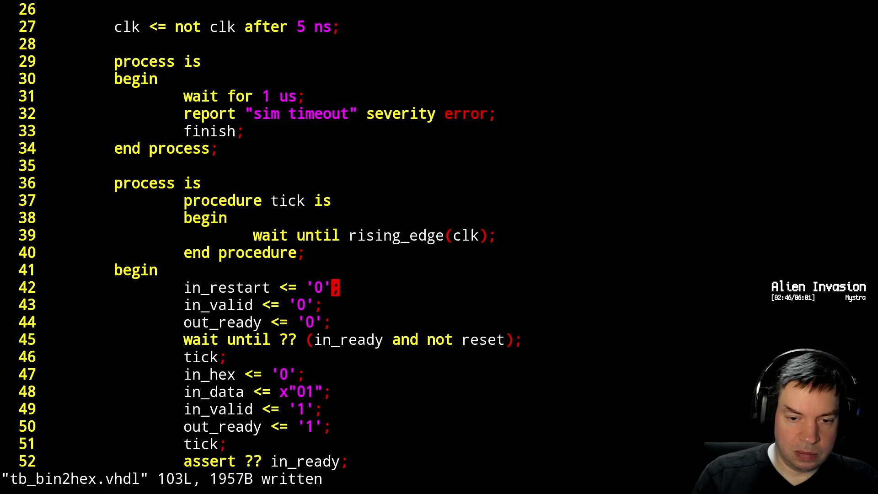
key(alt+Tab)
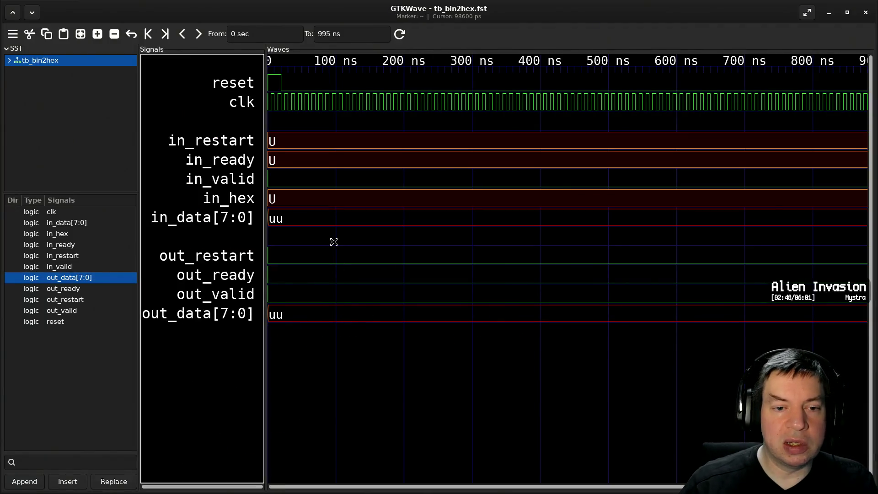
Save and quit tb_bin2hex.vhdl, then rerun ./sim.sh to regenerate the waveforms.
key(alt+Tab)
text(:wq)
key(Return)
text(./sim.sh)
key(Return)
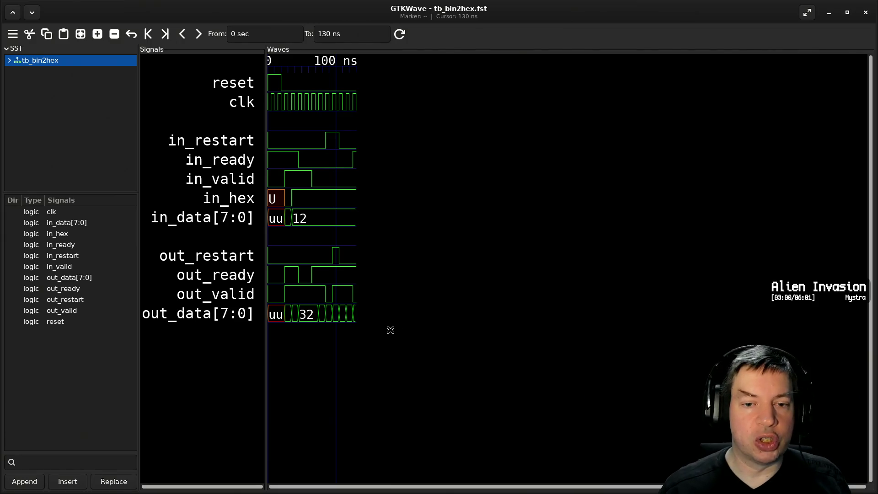
ctrl+scroll(392, 294, up, 1)
ctrl+scroll(390, 289, up, 2)
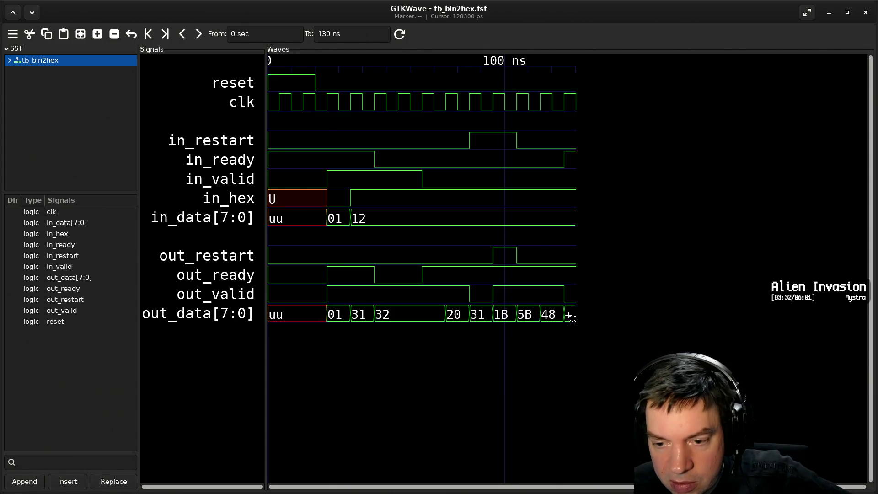
ctrl+scroll(569, 316, up, 2)
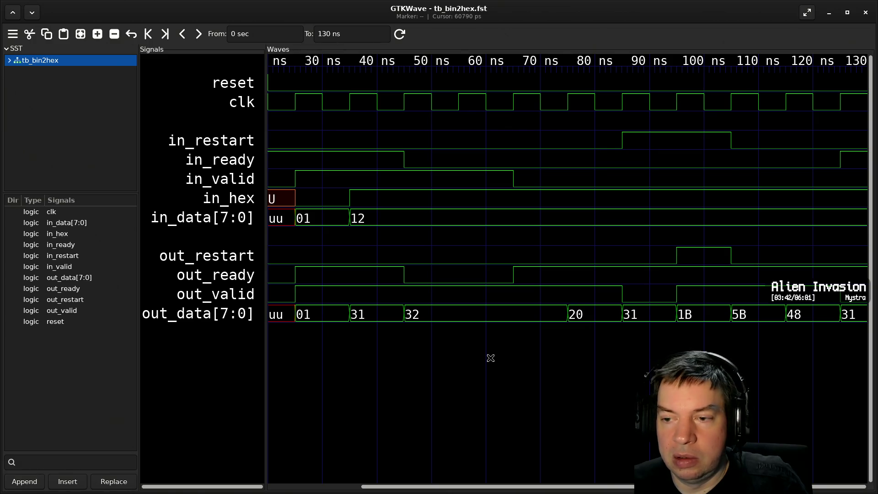
ctrl+scroll(491, 350, down, 1)
ctrl+scroll(493, 339, down, 1)
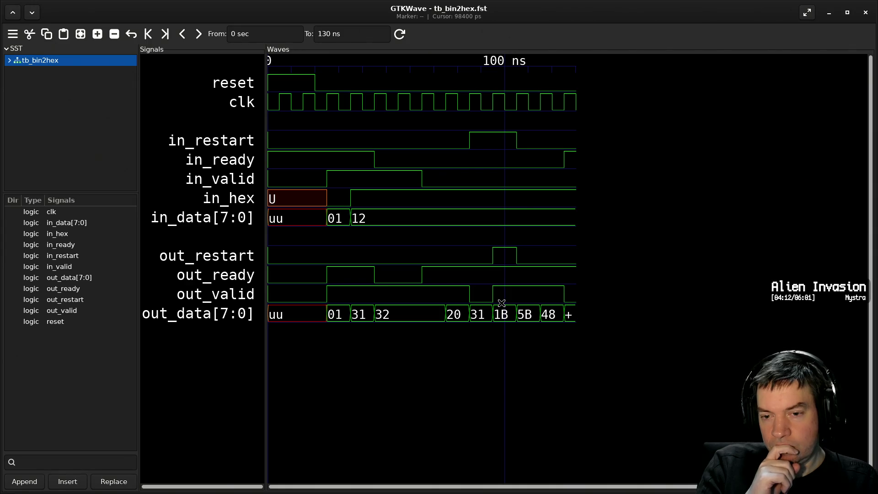
key(alt+Tab)
text(vim dc)
key(Tab)
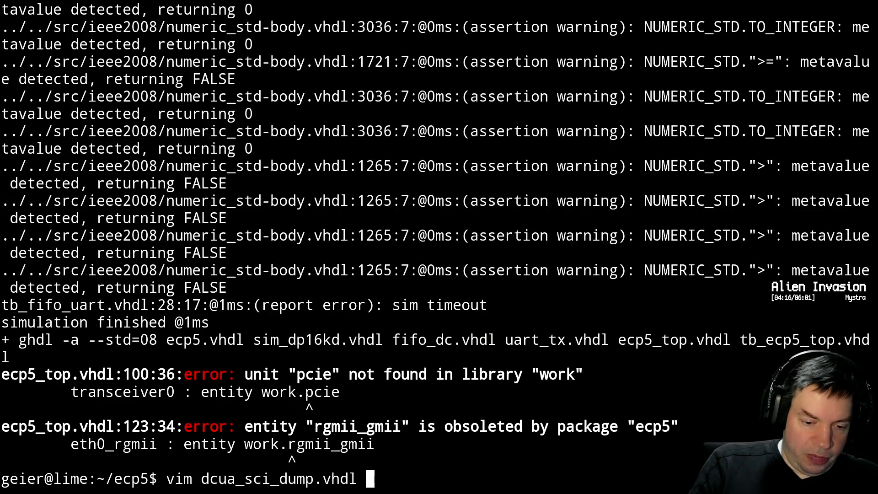
key(Return)
key(ctrl+f)
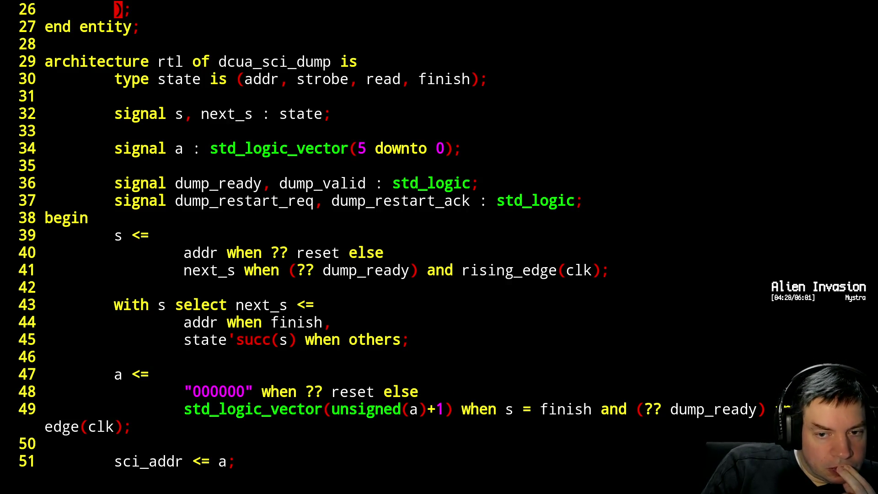
key(ctrl+f)
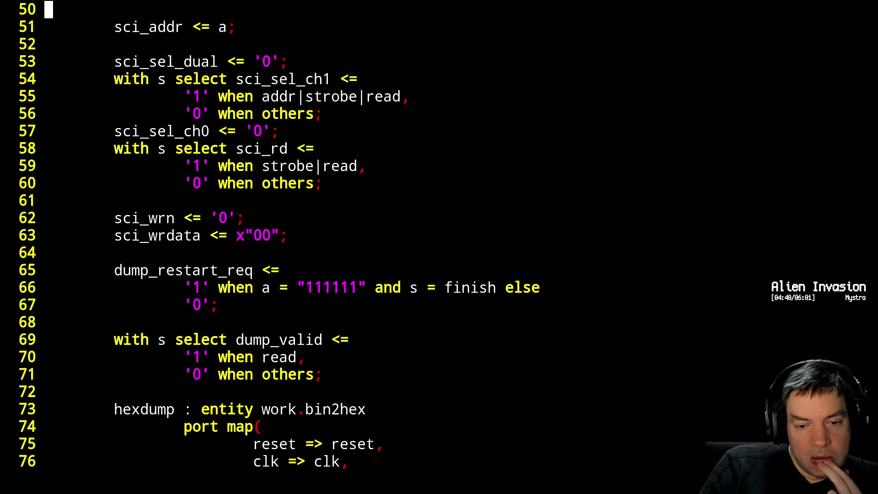
key(ctrl+f)
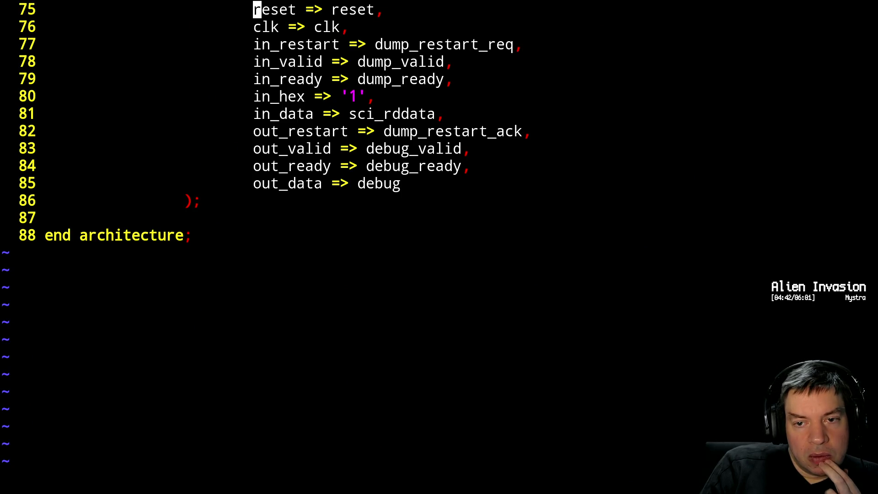
key(ctrl+b)
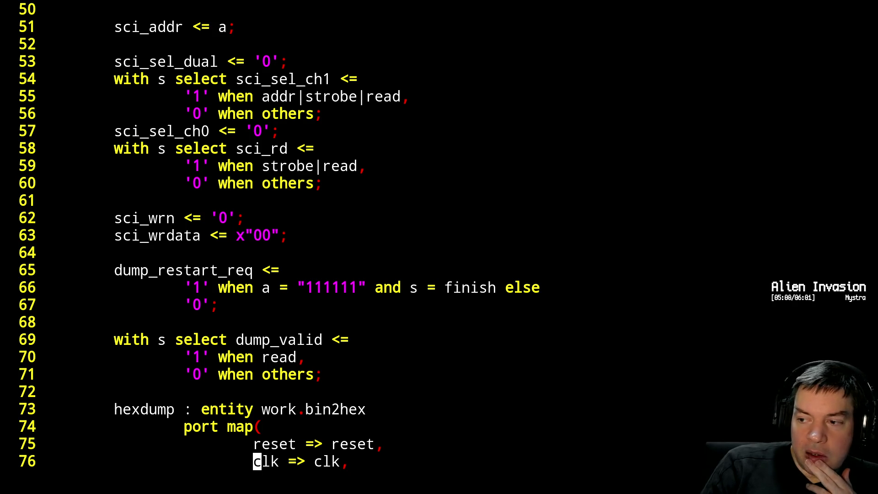
key(Up)
key(Up)
key(braceleft)
key(braceleft)
key(braceleft)
key(Up)
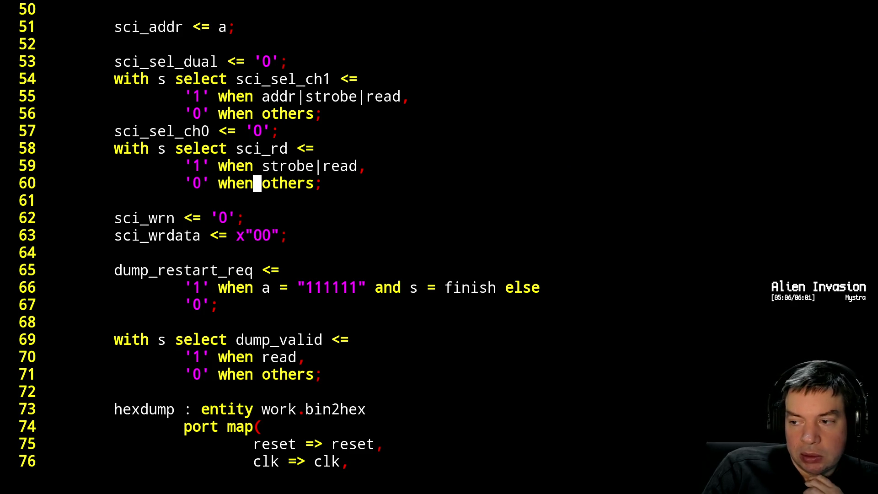
key(Up)
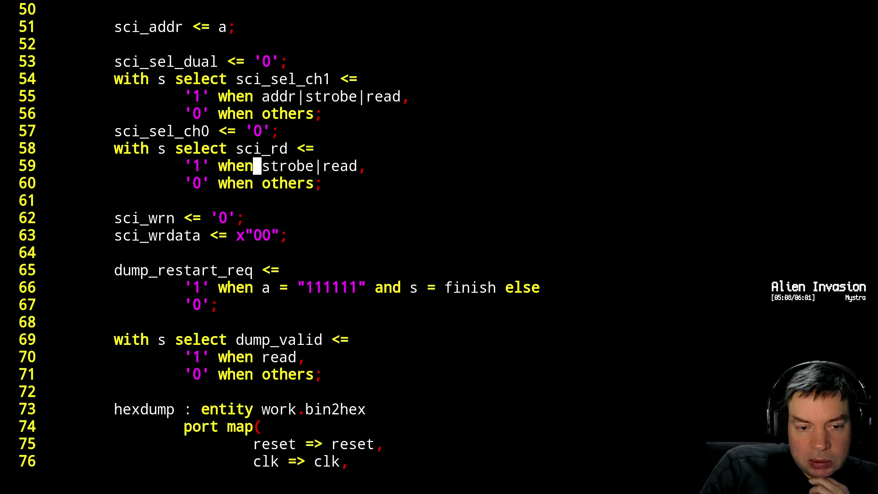
key(Down)
key(Down)
key(Down)
key(Down)
key(Up)
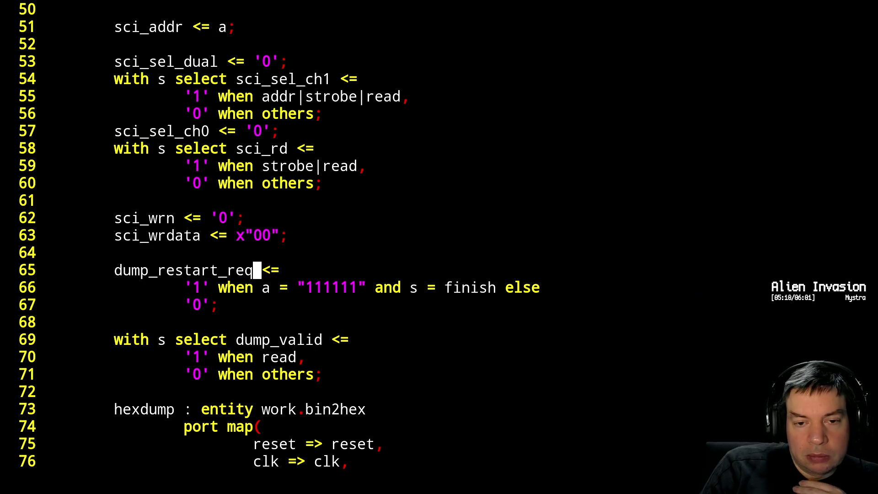
key(ctrl+b)
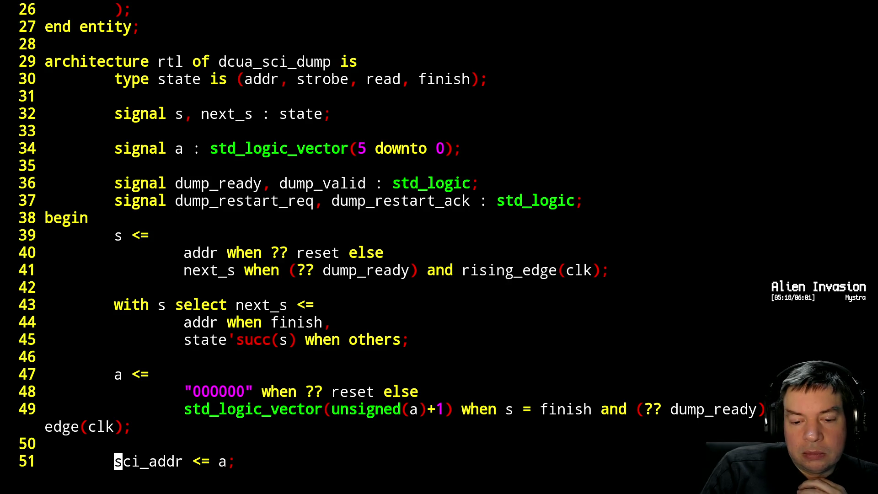
key(ctrl+f)
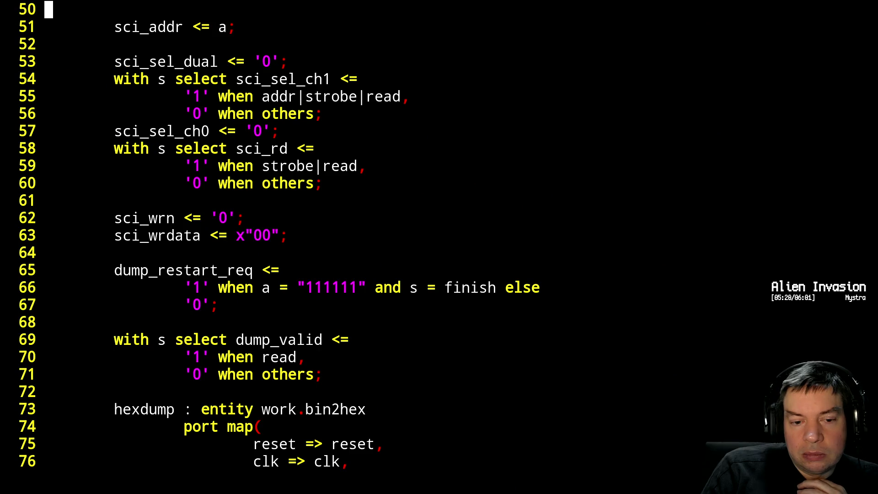
key(ctrl+b)
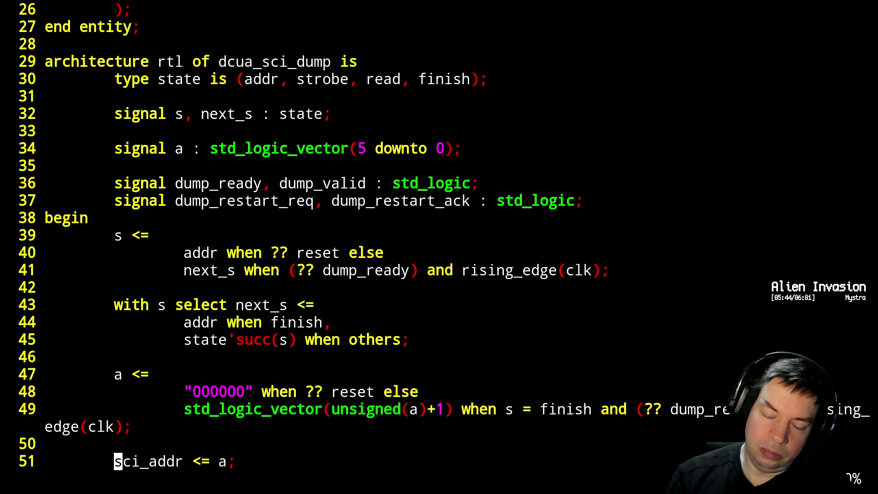
key(ctrl+f)
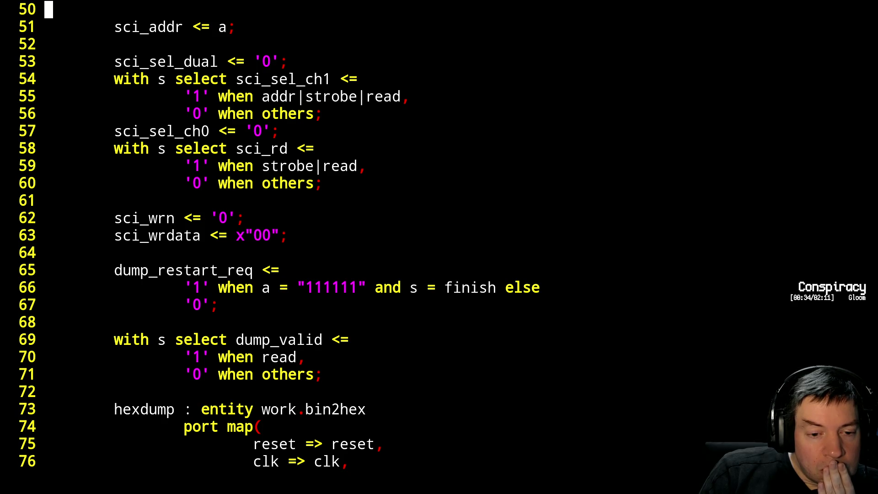
key(Up)
key(Down)
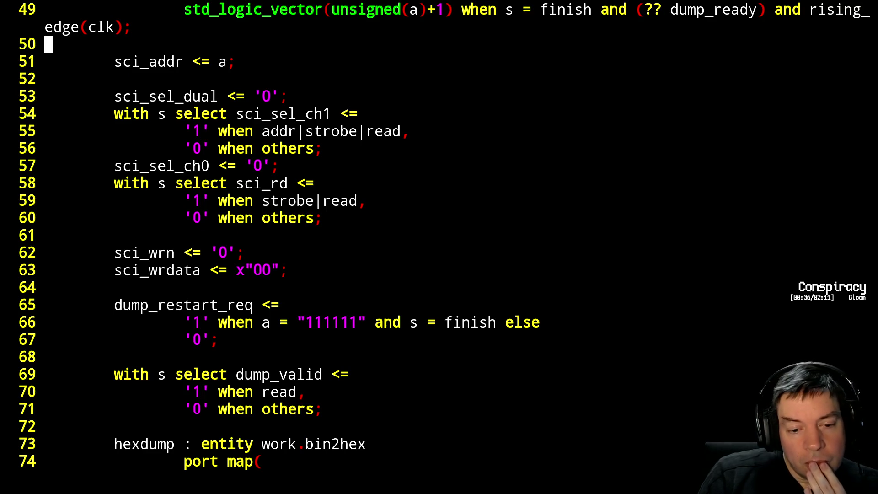
key(Down)
key(Down)
key(Down)
key(Down)
key(Down)
key(Down)
key(Right)
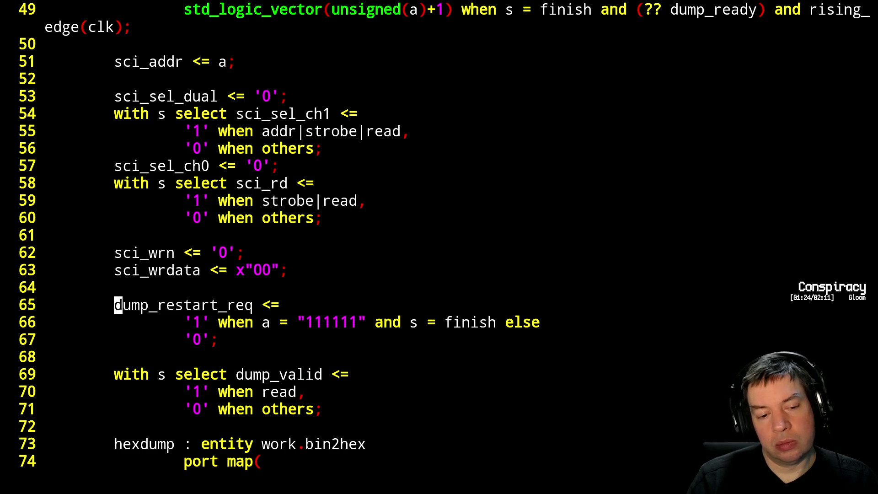
Strip the _req suffix so line 65 assigns dump_restart.
key(Right)
key(Right)
key(Right)
key(Right)
key(Right)
key(Right)
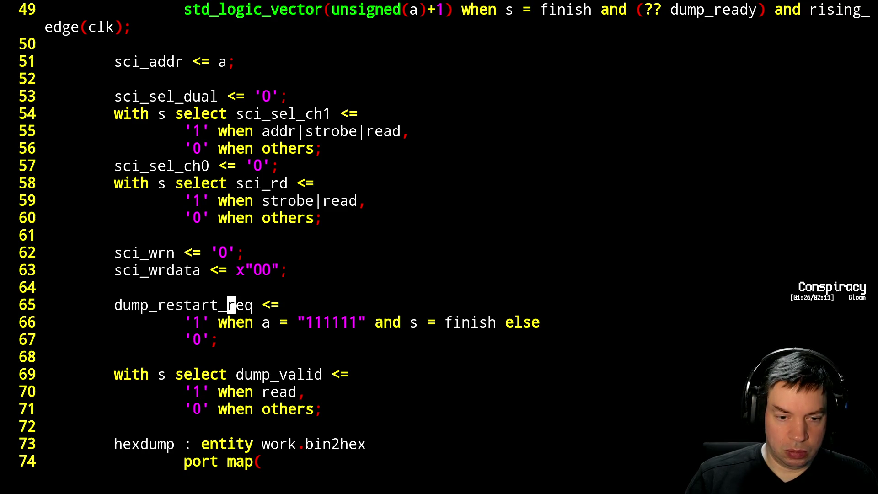
key(Left)
key(Left)
key(Left)
key(Left)
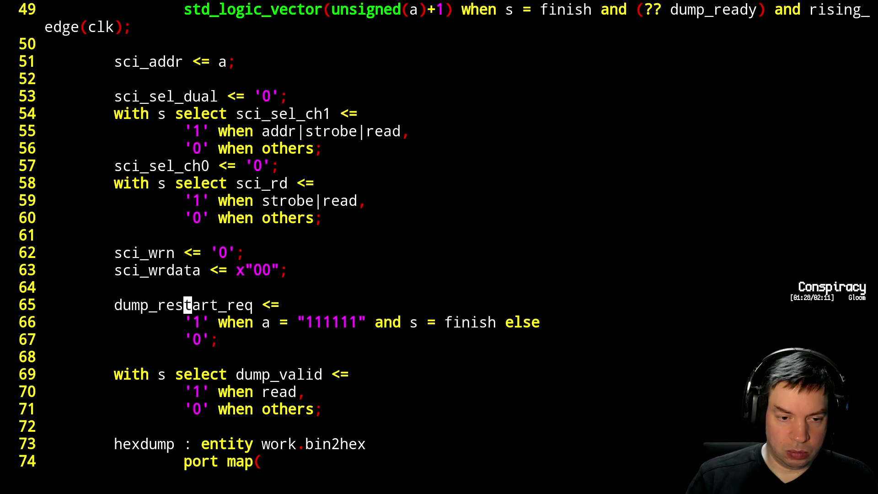
key(Right)
key(Right)
key(Right)
key(Right)
key(Delete)
key(Delete)
key(Delete)
key(Delete)
key(Down)
key(Down)
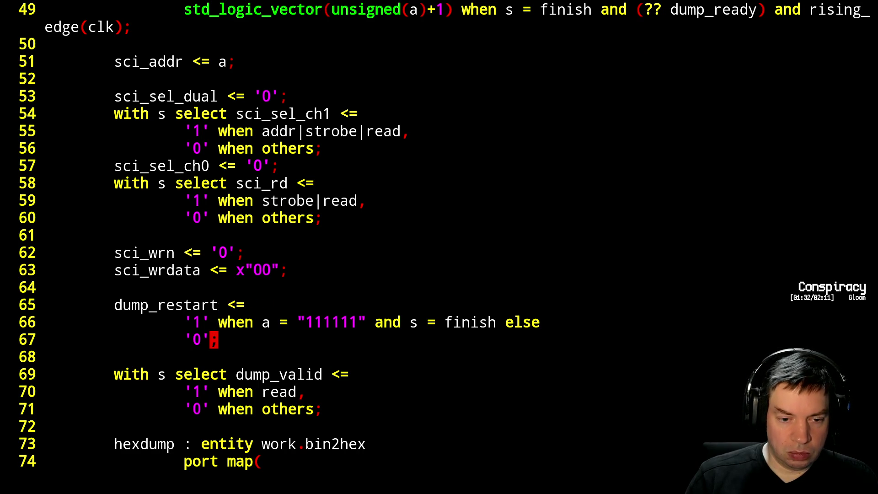
Add dump_restart_req <= dump_restart and not dump_restart_ack when rising_edge(clk); below it.
key(o)
key(Return)
text(dump_restart_req <= 1)
key(BackSpace)
key(Return)
key(Tab)
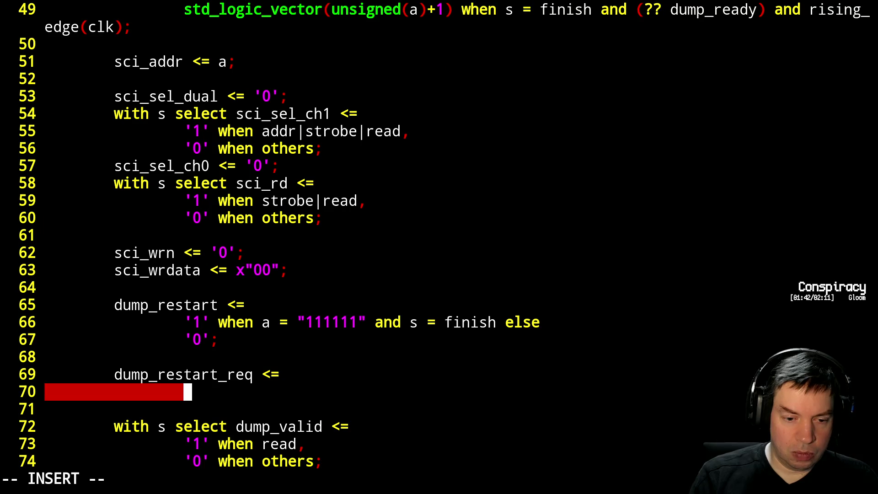
text(dump_restart )
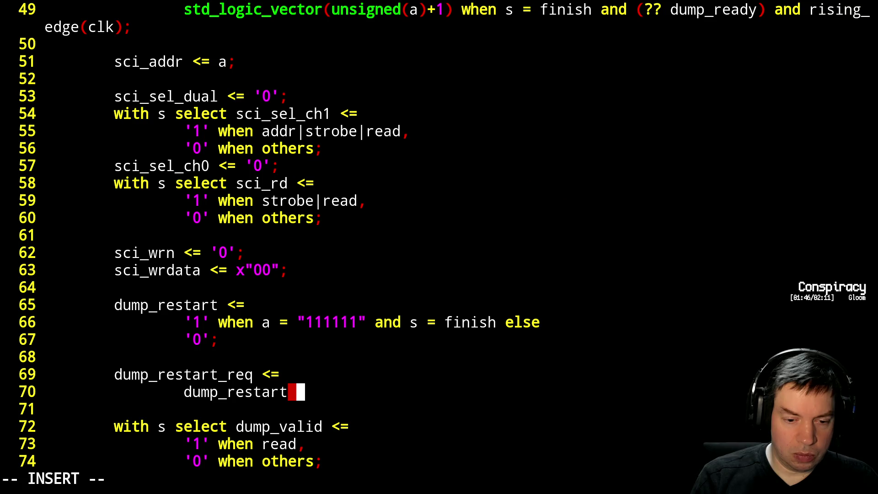
text(and n)
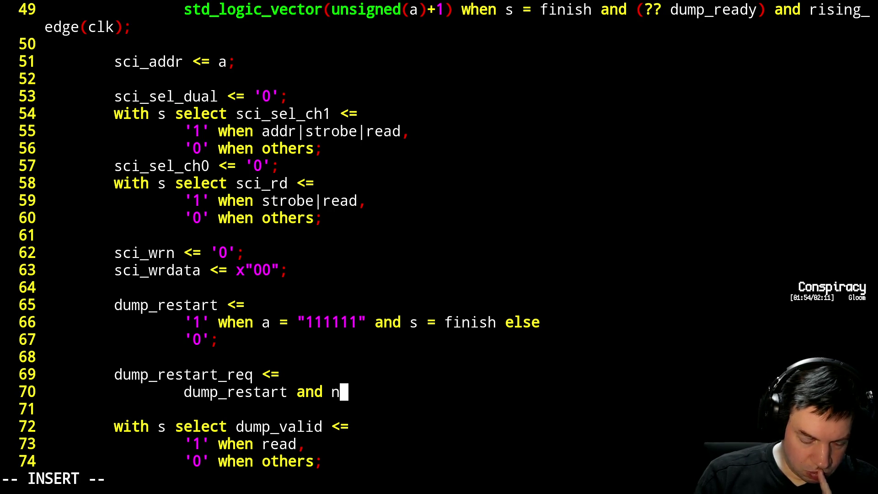
text(ot )
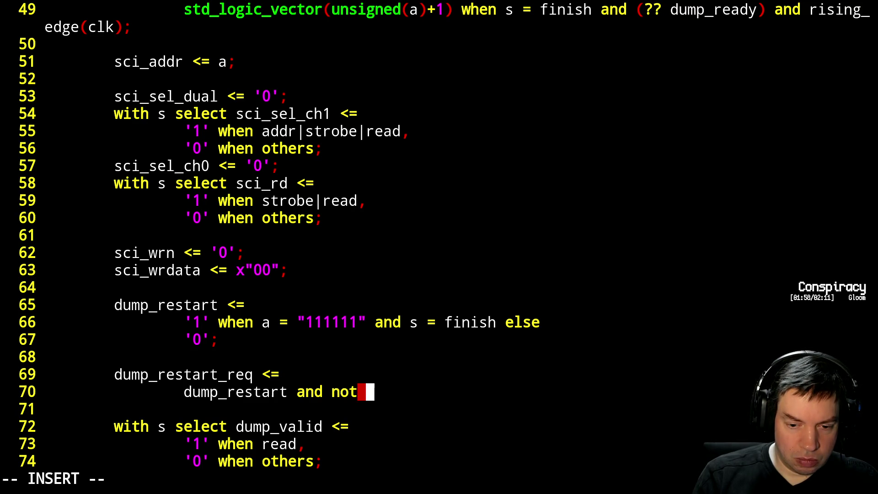
text(dum`_)
key(BackSpace)
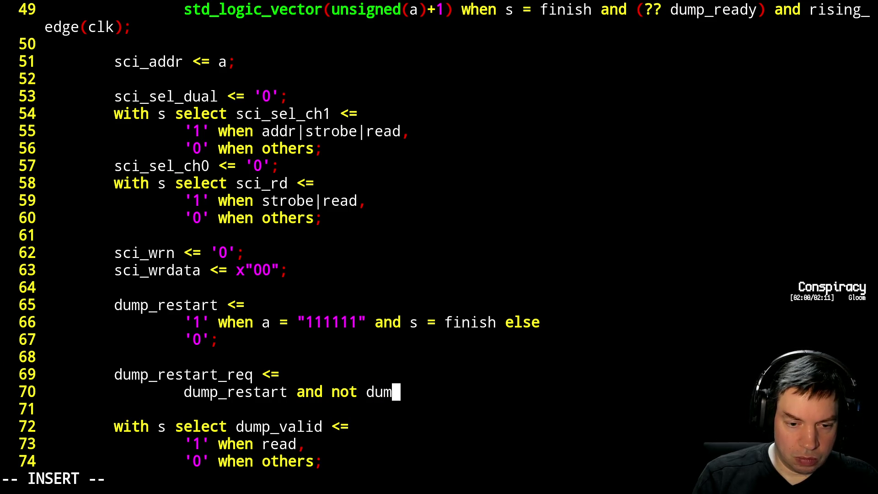
text(p_restart_ack)
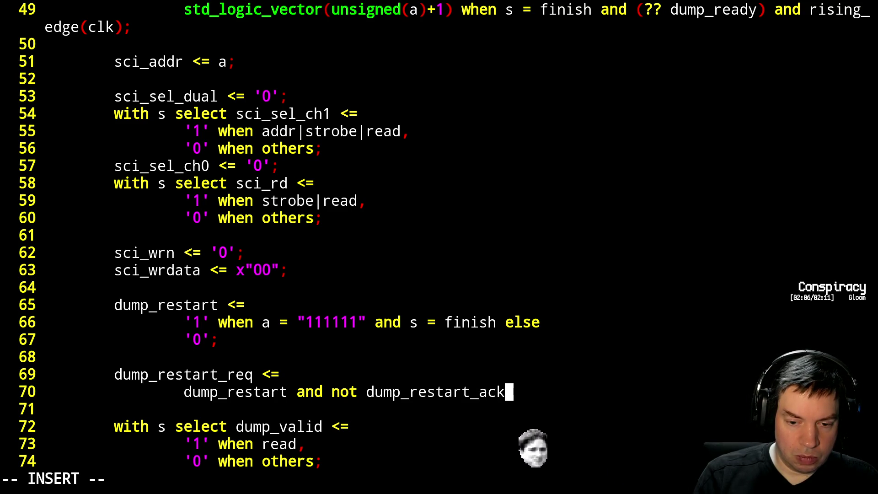
text( when rising_edge(clk);)
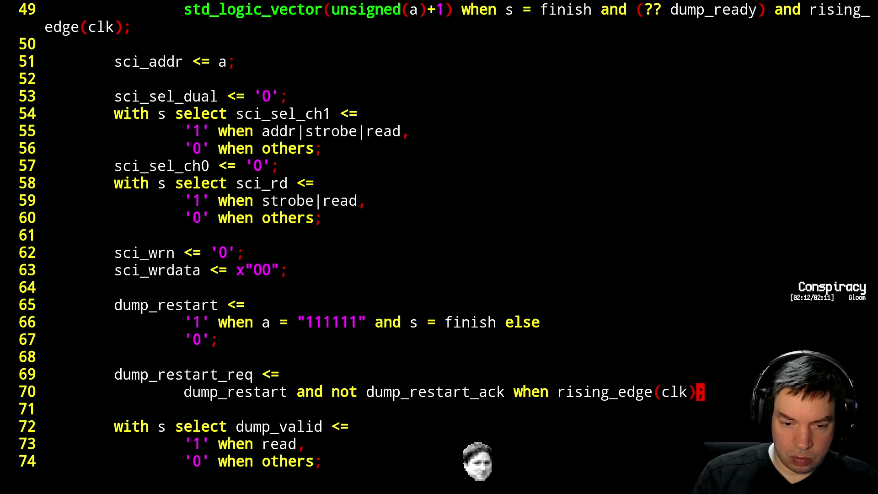
key(ctrl+b)
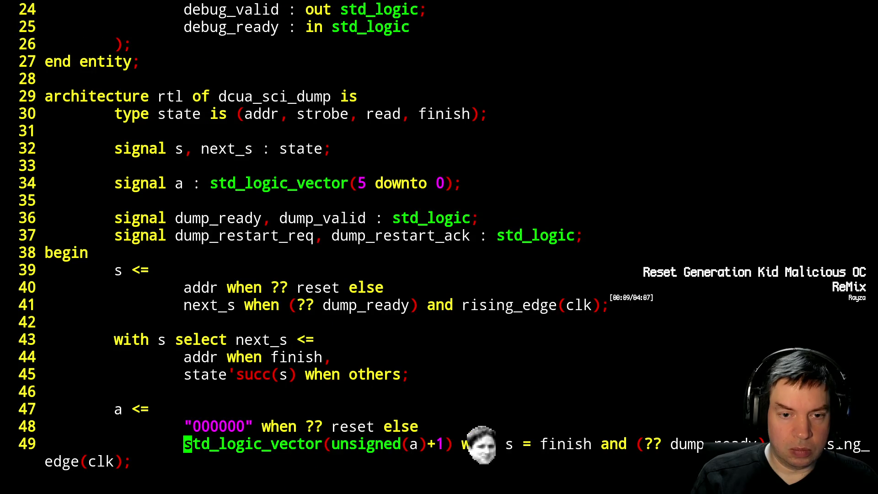
Declare dump_restart on line 37 alongside dump_restart_req and dump_restart_ack, save and rebuild.
key(Up)
key(Up)
key(Up)
key(Up)
key(Up)
key(Up)
key(Up)
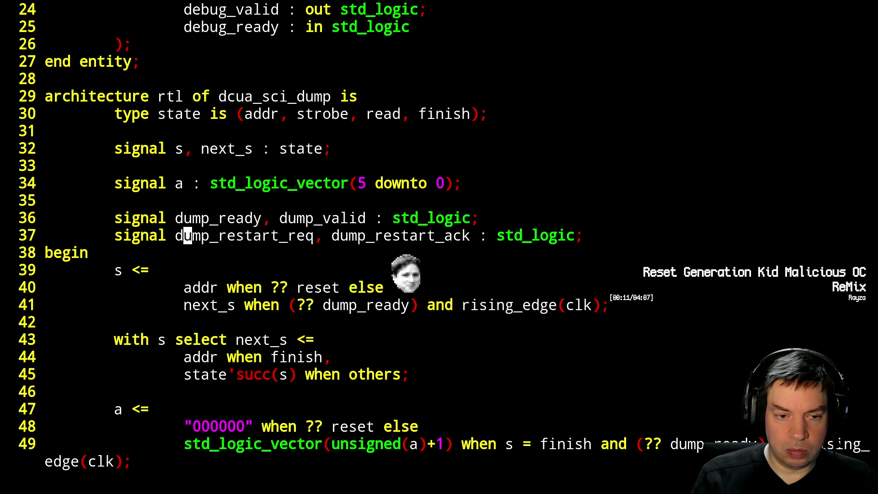
text(h)
text(idump_)
text(restart,)
key(Escape)
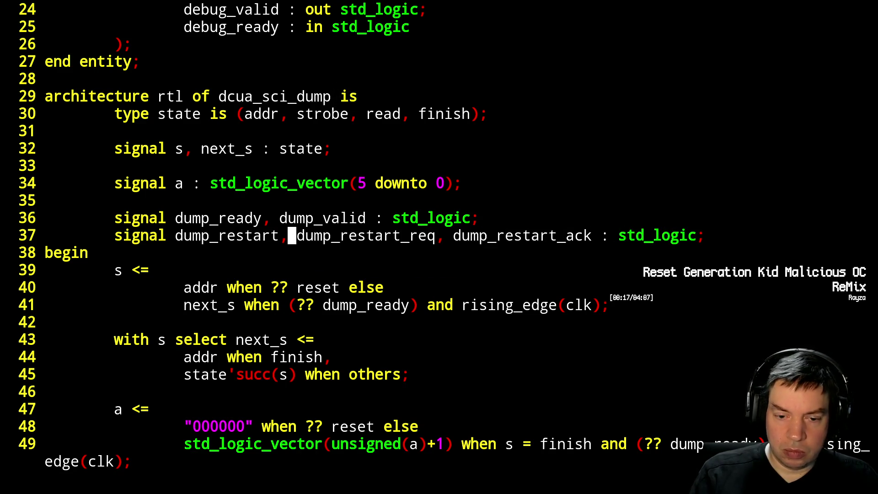
text(:wq)
key(Return)
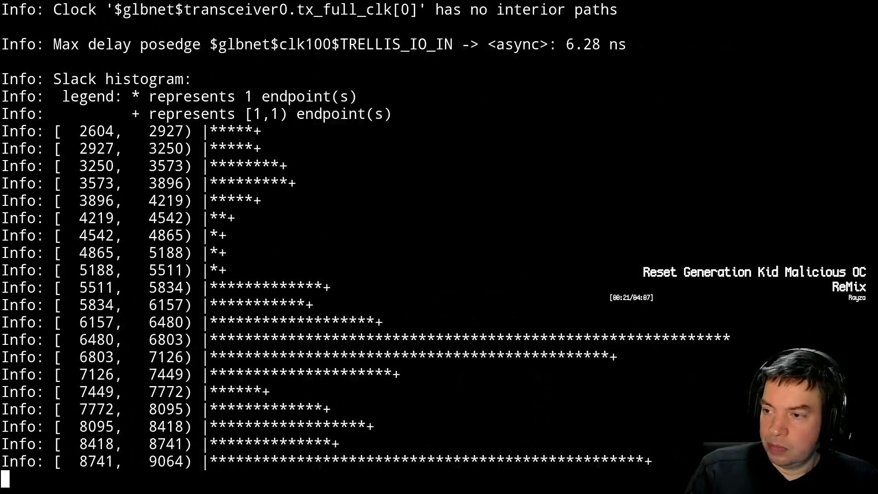
Copy the freshly built ecp5_top.svf to the board host with scp.
key(Return)
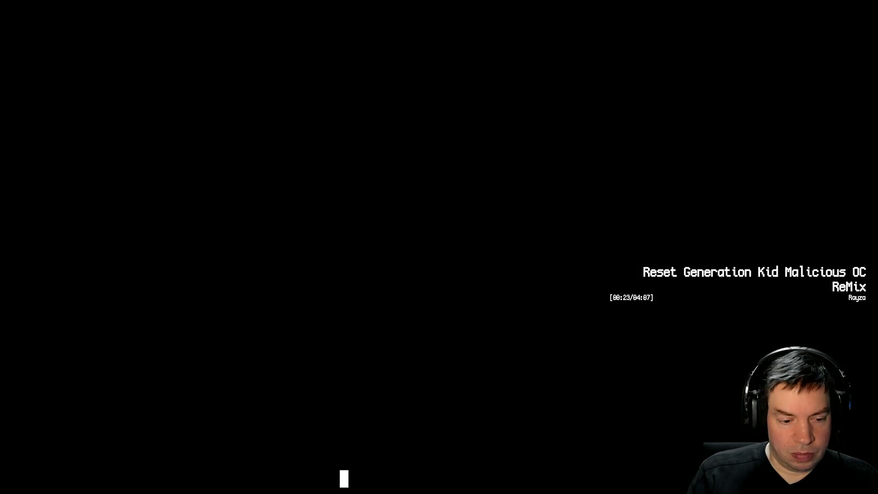
key(Up)
key(Up)
key(Up)
key(Up)
key(Up)
key(Up)
key(Up)
key(Up)
key(Up)
key(Return)
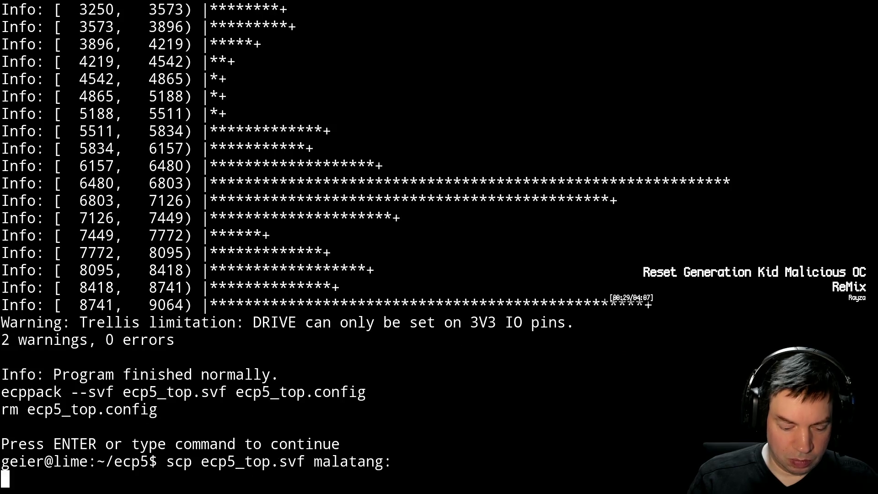
key(alt+Tab)
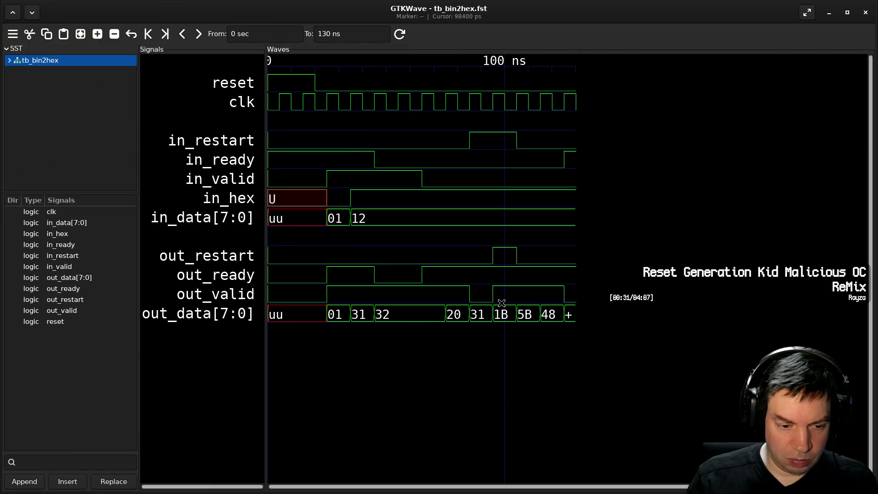
key(alt+Tab)
key(alt+Tab)
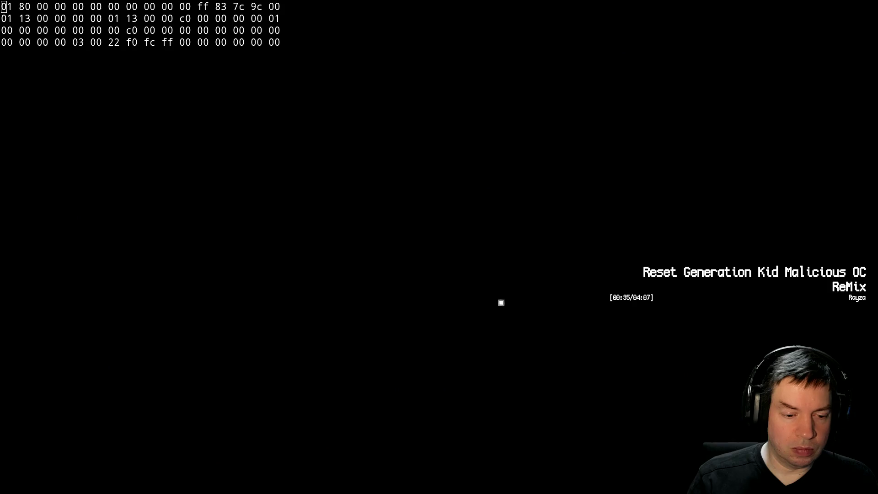
key(alt+Tab)
Flash the board with the svf command, checking the hex-dump display between attempts.
key(Up)
key(Return)
key(alt+Tab)
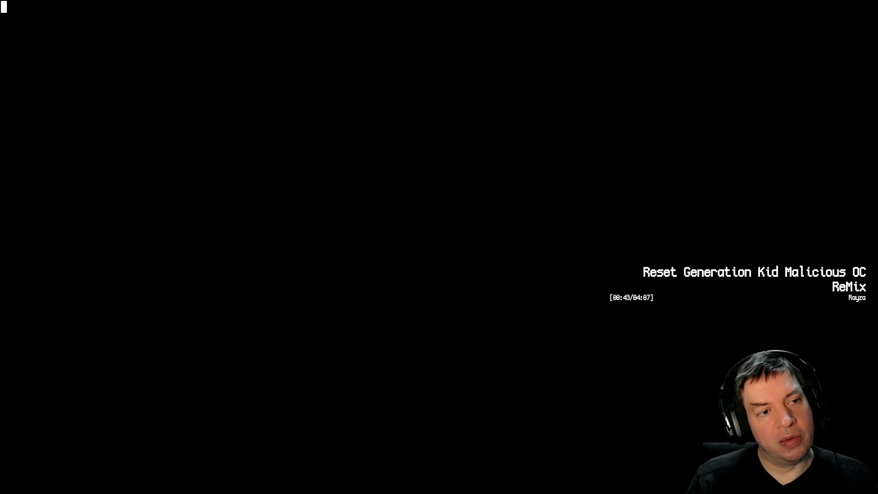
key(alt+Tab)
key(Up)
key(Return)
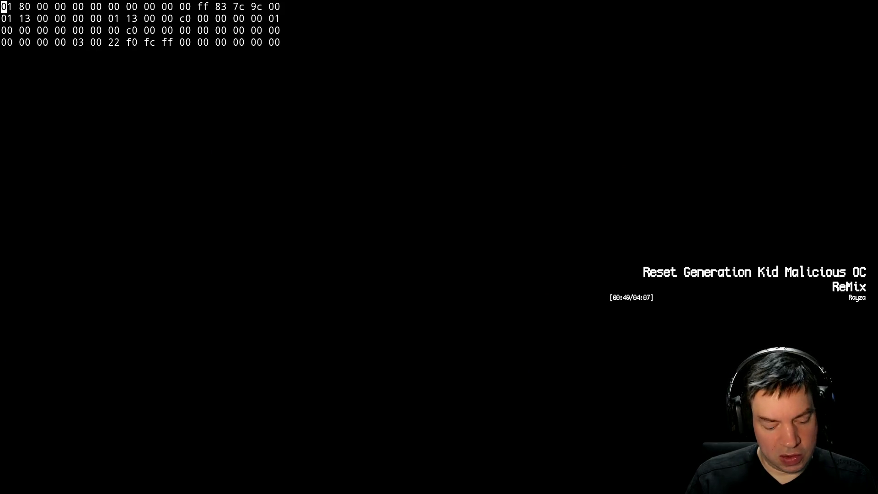
key(Up)
key(Up)
key(Return)
text(fdg)
Stop the stray background viewer job and reopen dcua_sci_dump.vhdl in Vim.
key(BackSpace)
key(BackSpace)
text(g)
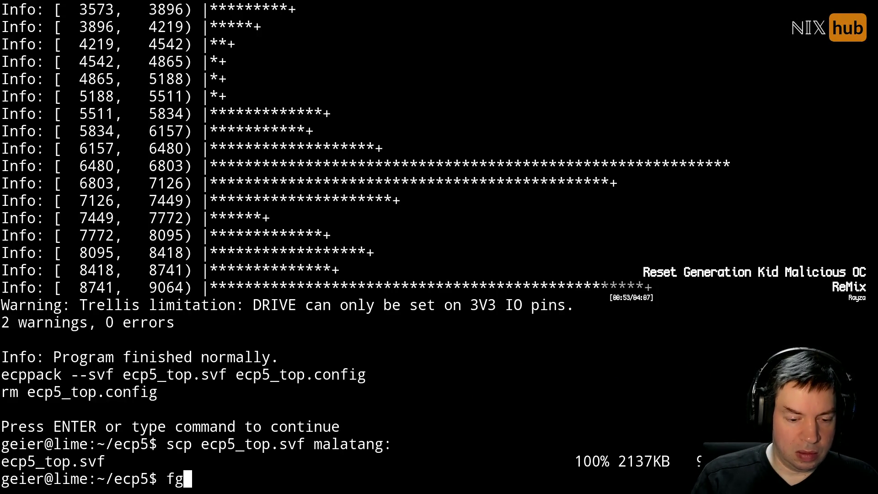
key(Return)
key(Up)
key(Up)
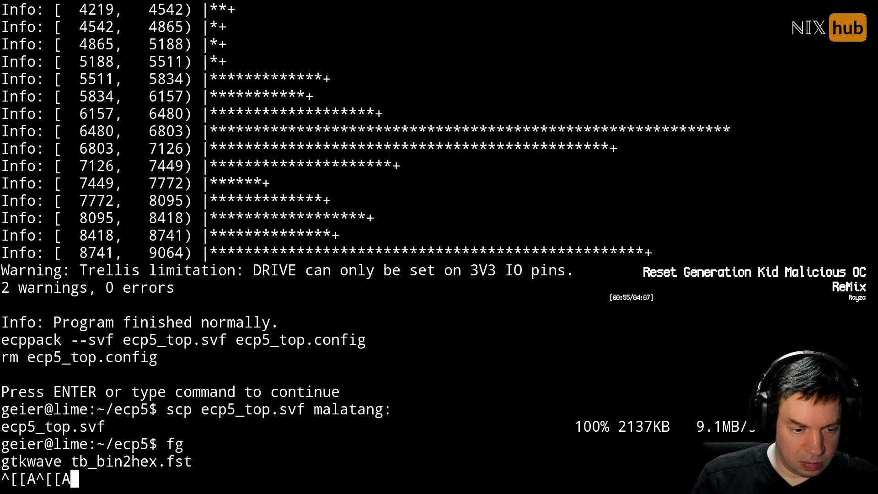
key(ctrl+c)
text(fg)
key(Return)
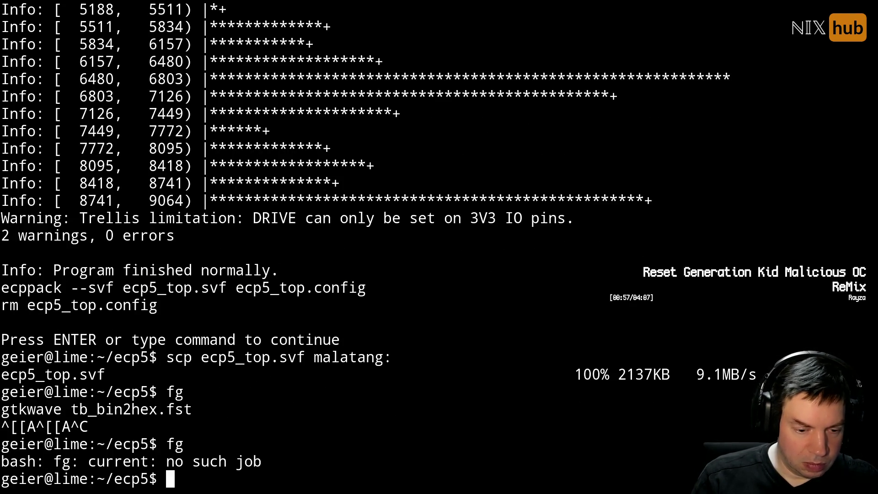
text(vim dcua_sci_dump.vhdl)
key(Return)
key(ctrl+f)
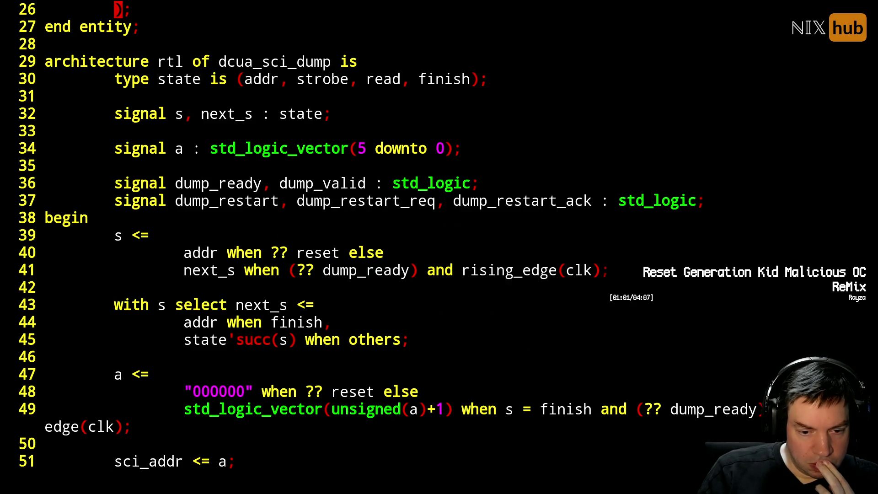
Remove the leading '1' value from the dump_restart condition on line 66.
key(ctrl+f)
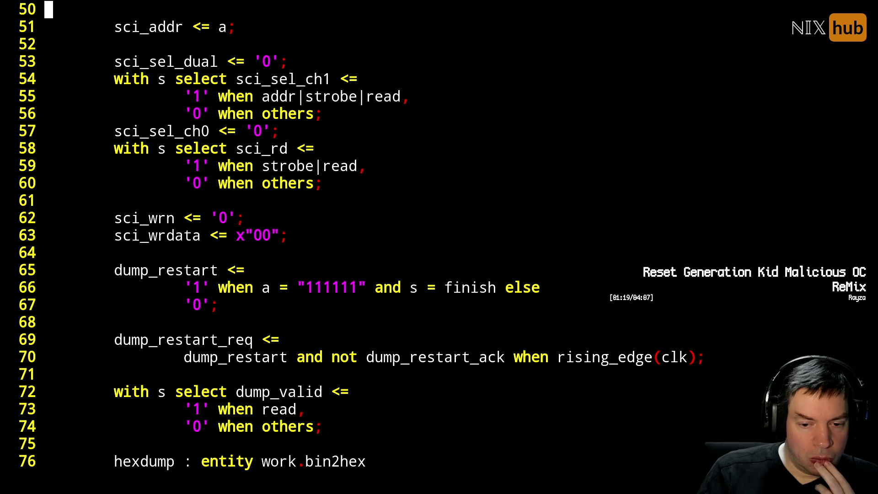
key(j)
key(j)
key(j)
key(j)
key(j)
key(j)
key(j)
key(j)
key(j)
key(l)
key(l)
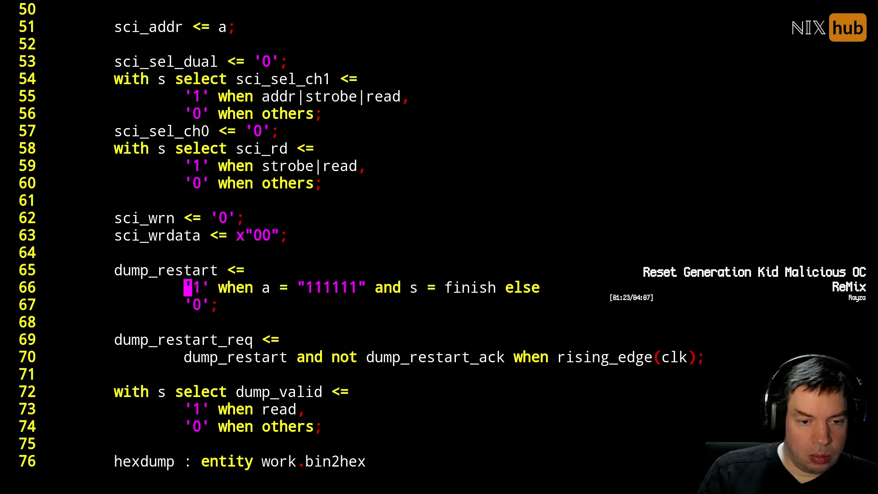
key(x)
key(x)
key(x)
key(i)
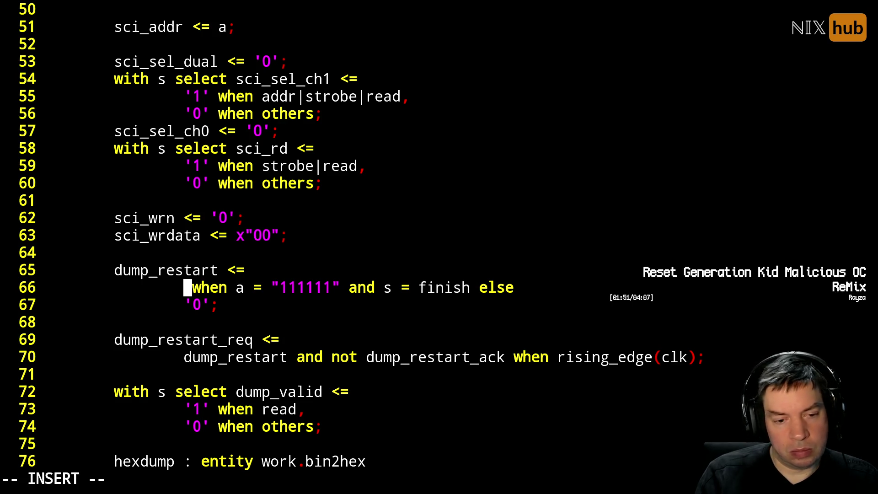
text('1')
Restore the '1' value and declare a dump_restart_r signal on line 37.
key(Escape)
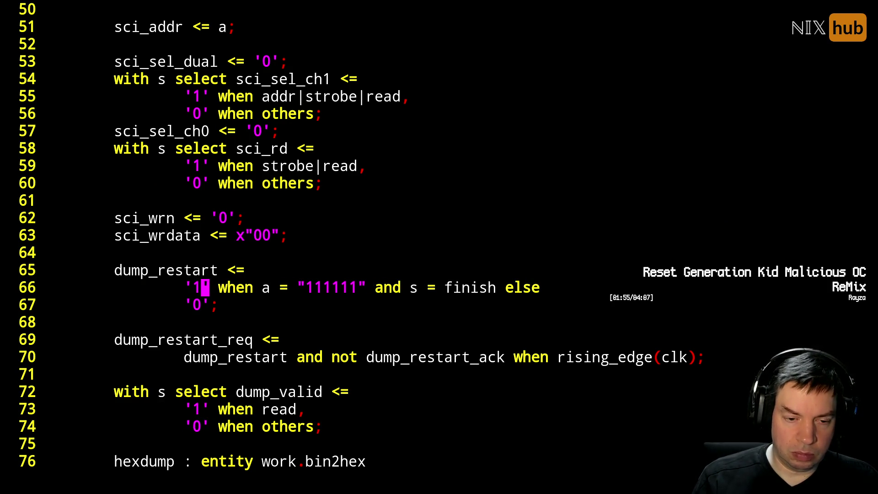
key(ctrl+b)
key(k)
key(k)
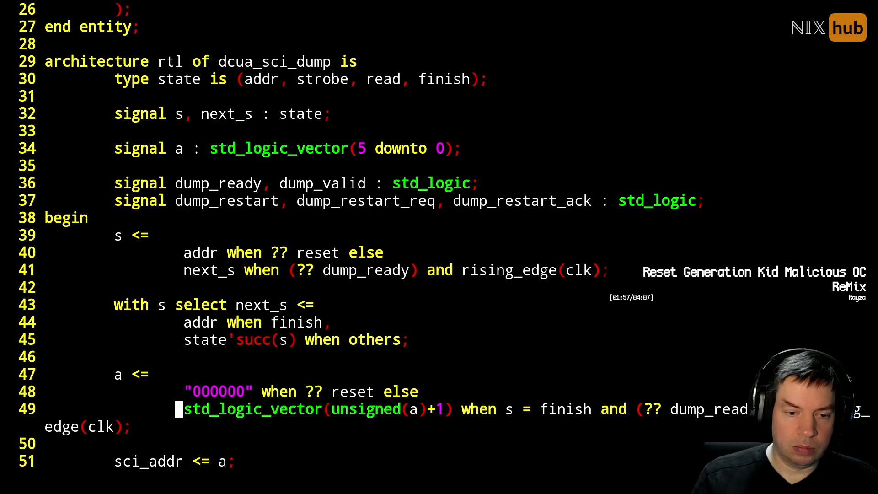
key(k)
key(k)
key(k)
key(k)
key(k)
key(l)
key(l)
key(l)
key(l)
key(l)
key(l)
key(l)
key(l)
key(l)
key(l)
text(isu)
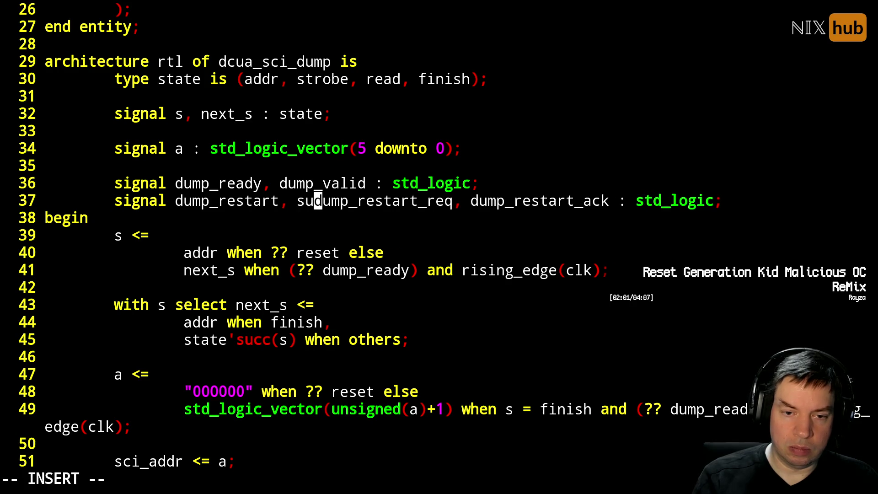
key(BackSpace)
key(BackSpace)
text(dump_restart_r)
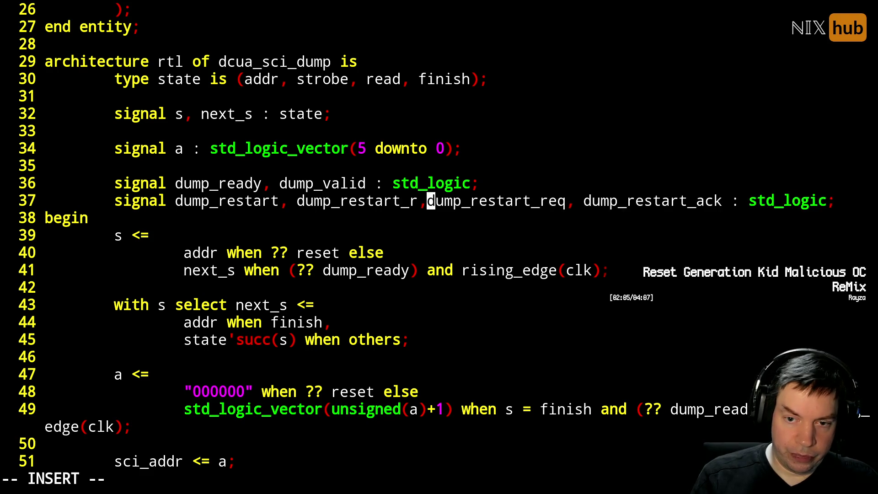
text(,)
key(Escape)
Add a clocked dump_restart_r register after the dump_restart assignment.
key(ctrl+f)
key(j)
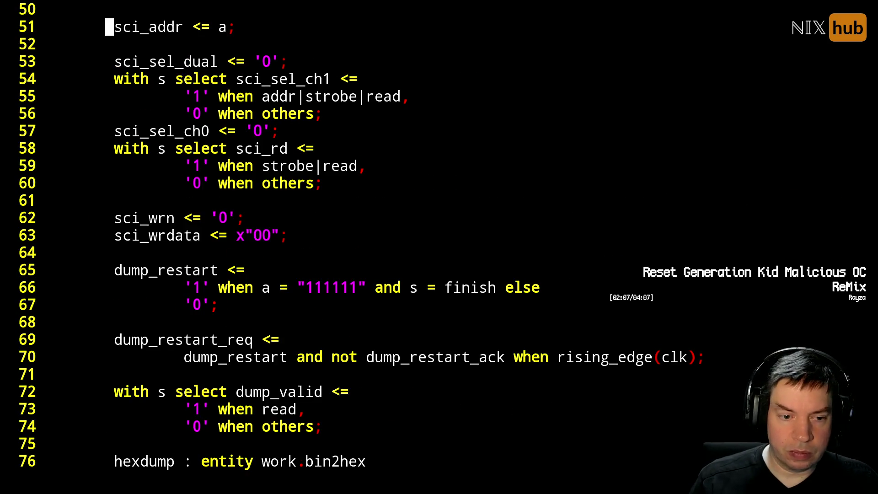
key(j)
key(j)
key(j)
key(j)
key(j)
key(j)
key(j)
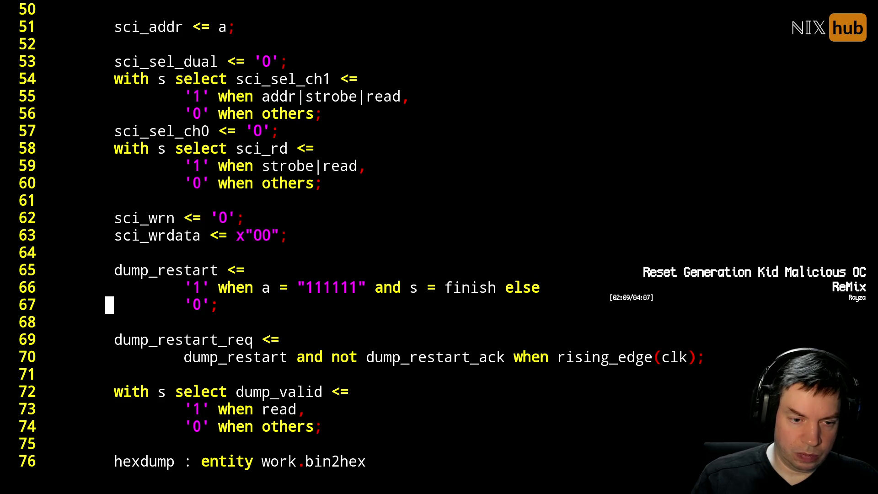
key(o)
key(Return)
text(dump_restart_r <= dump_res)
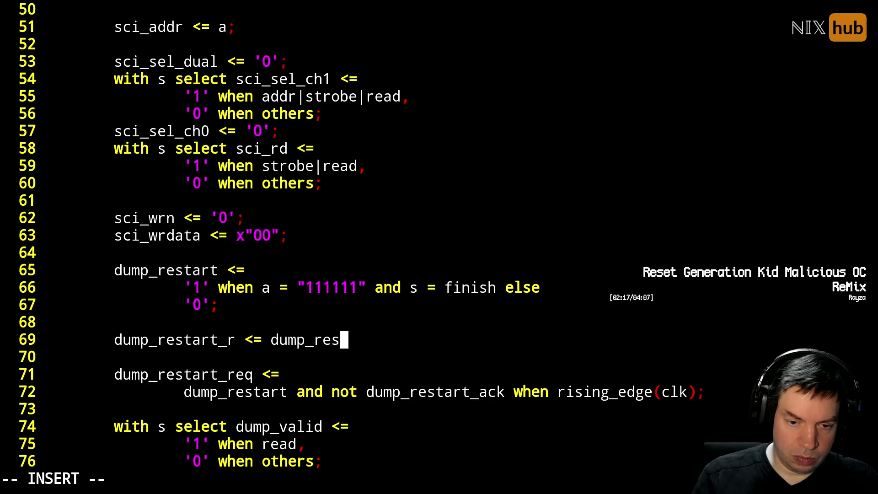
text(tart)
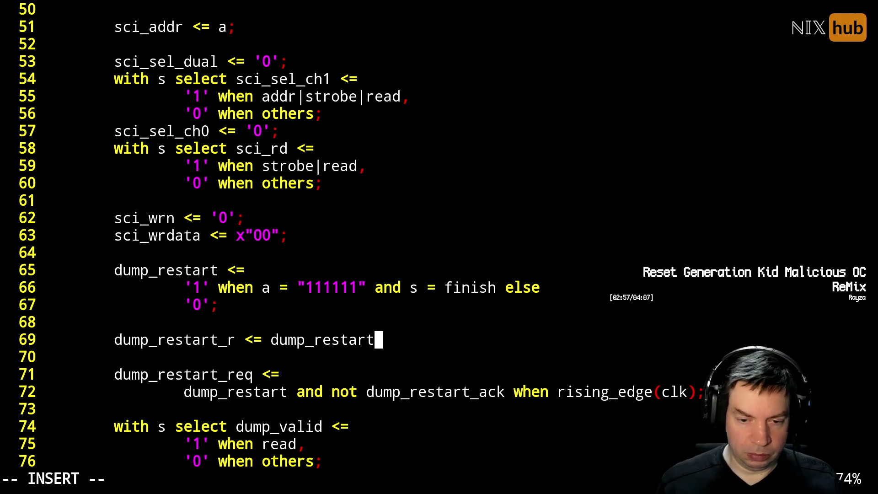
text(when rising_edge(clk);)
key(Escape)
Rewrite line 72 as dump_restart_req or dump_restart and not dump_restart_r.
key(j)
key(j)
key(j)
key(k)
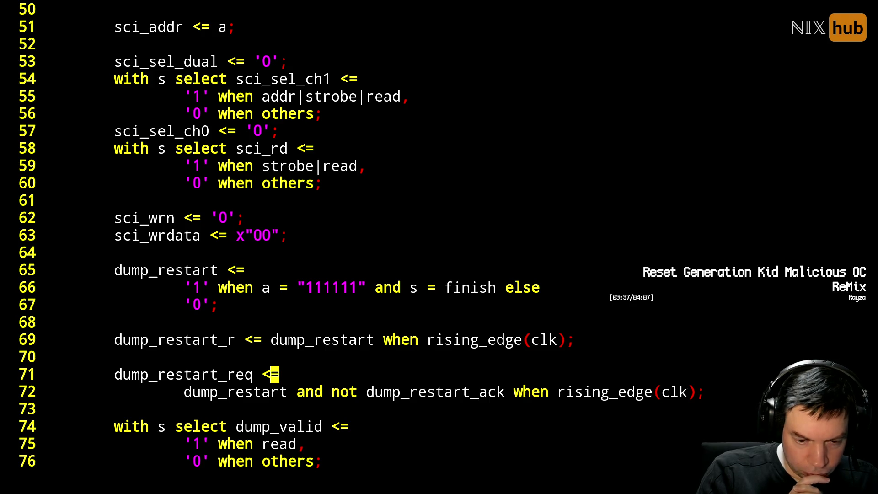
click(569, 392)
key(j)
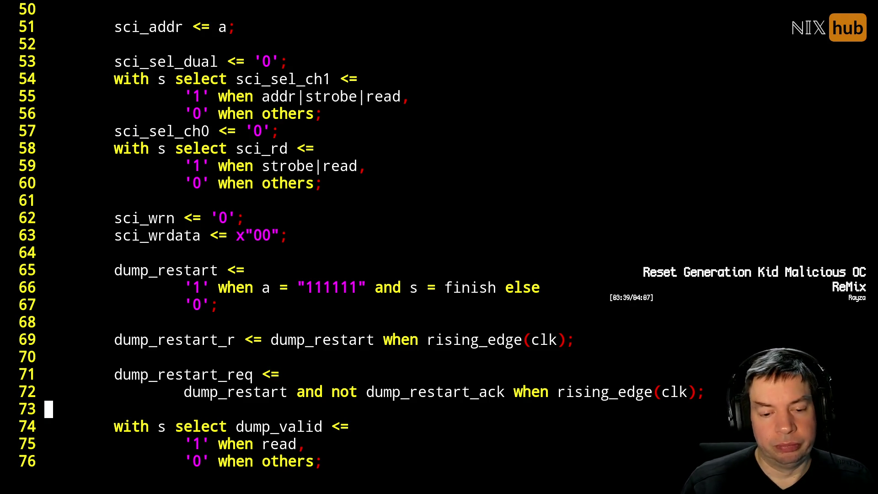
key(k)
key(h)
key(h)
key(h)
key(h)
key(h)
key(h)
key(h)
key(h)
key(h)
key(h)
key(h)
key(h)
key(h)
text(is)
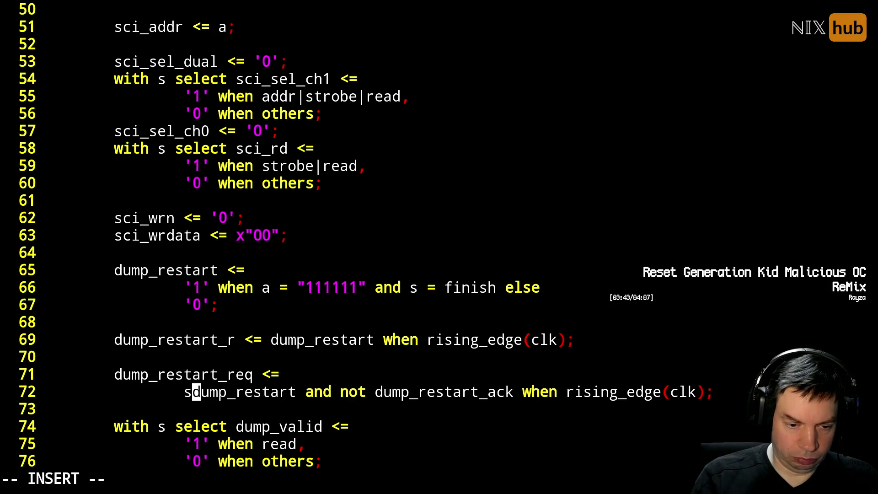
key(BackSpace)
text(dy)
key(BackSpace)
text(ump)
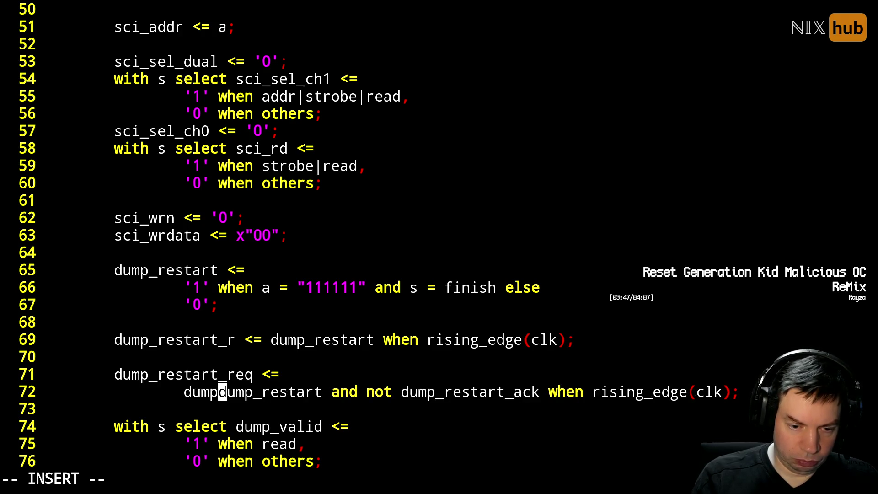
text(_restart_)
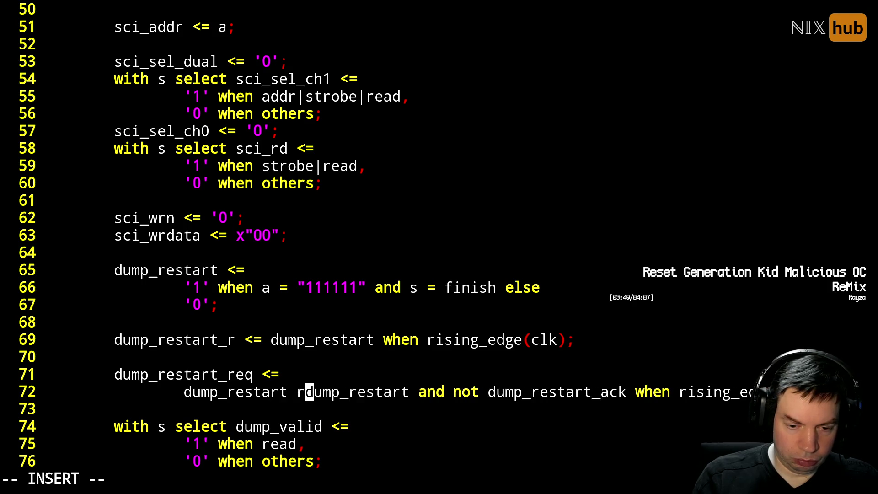
text(req o)
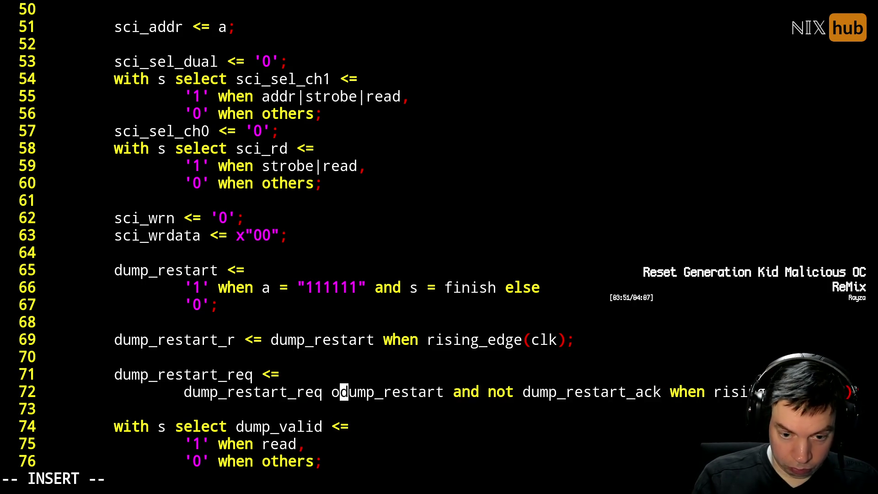
text(r ()
key(Right)
key(Right)
key(Right)
key(Right)
key(Right)
key(Right)
text(and not dump_restart_r))
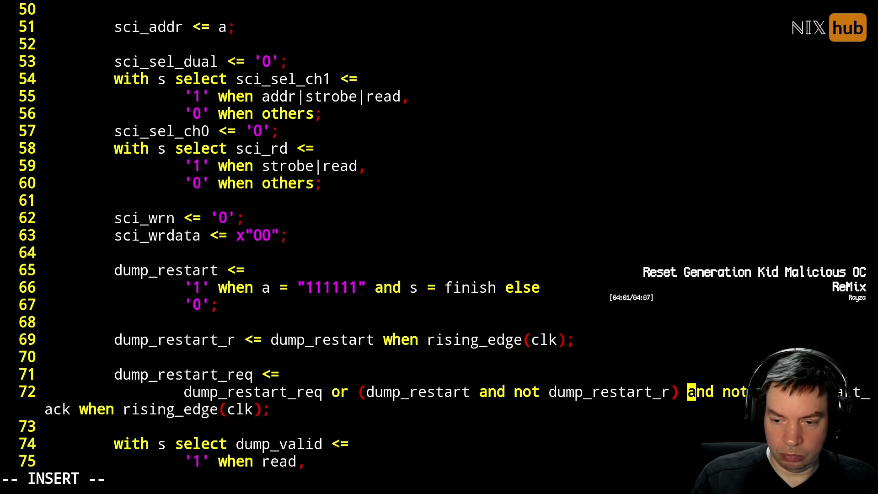
Save and run make, hitting a mixed-operators error, then suspend Vim to read it.
key(Escape)
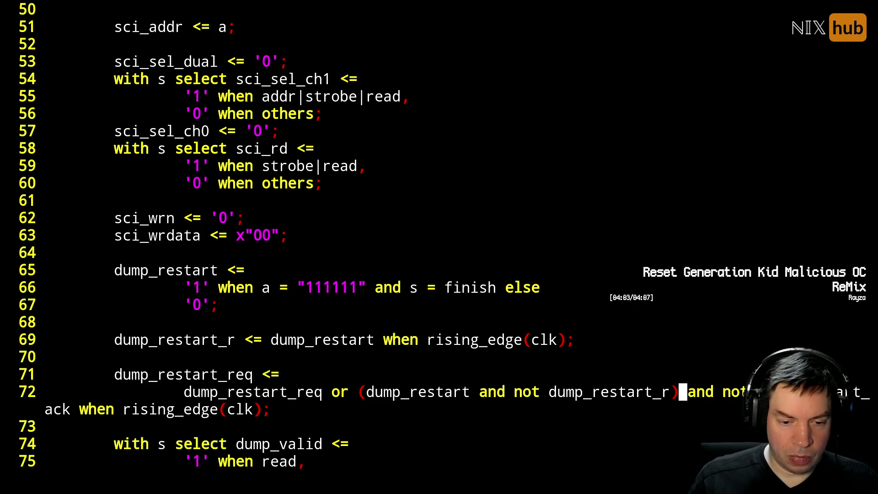
key(F5)
key(Return)
key(Return)
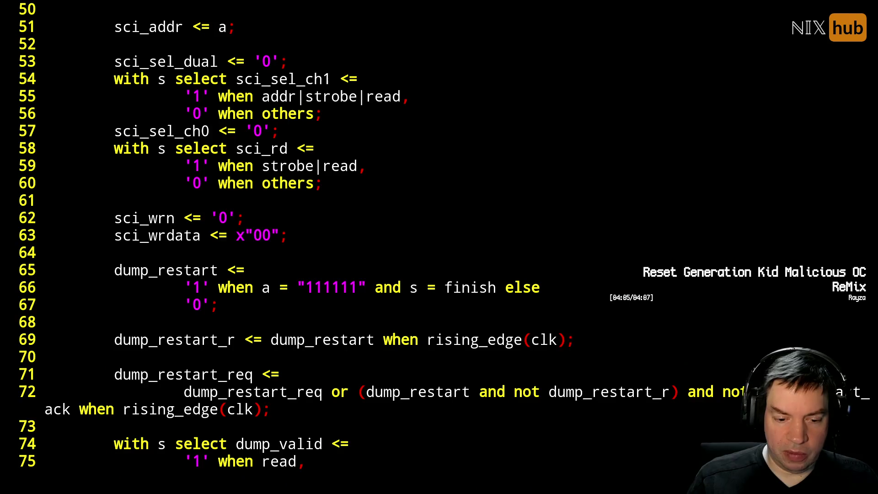
key(ctrl+z)
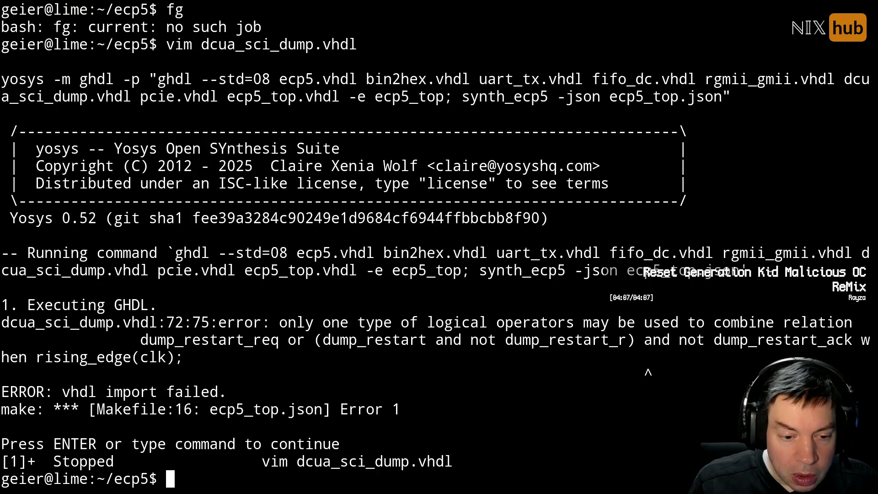
text(g)
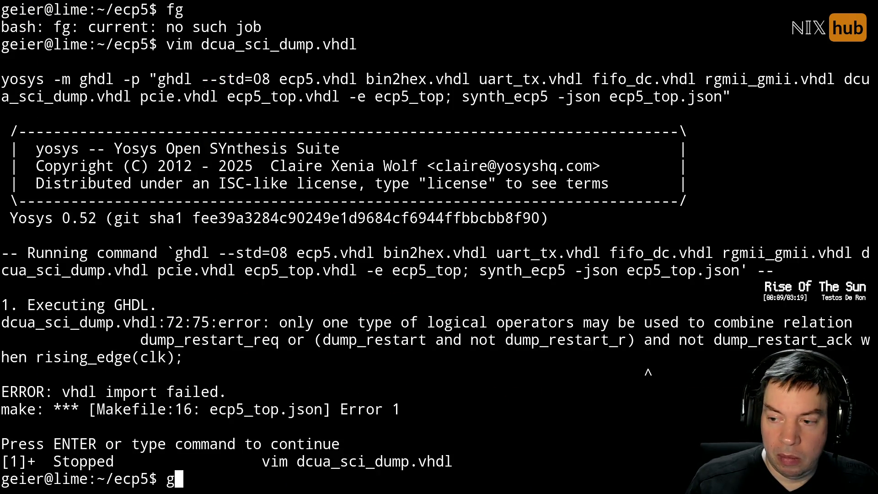
text(h)
text(fg)
Parenthesise the dump_restart_req or (...) term on line 72, save and rebuild.
key(Return)
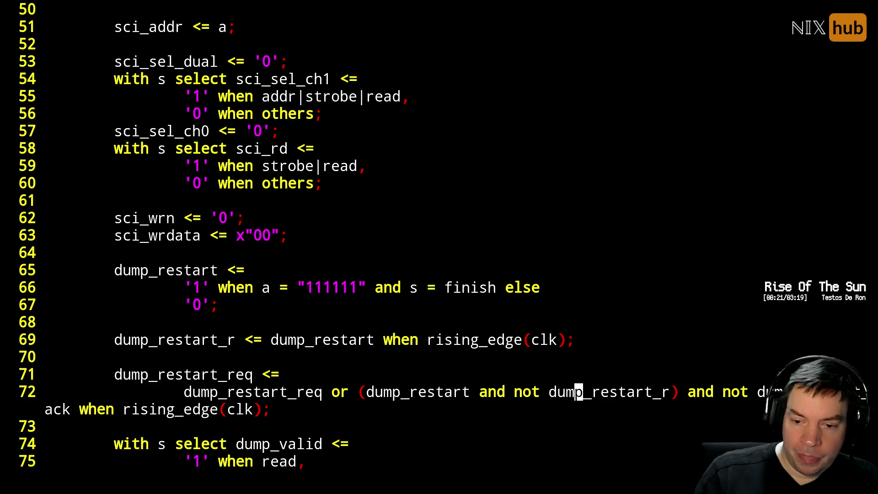
key(l)
key(l)
key(l)
text(a))
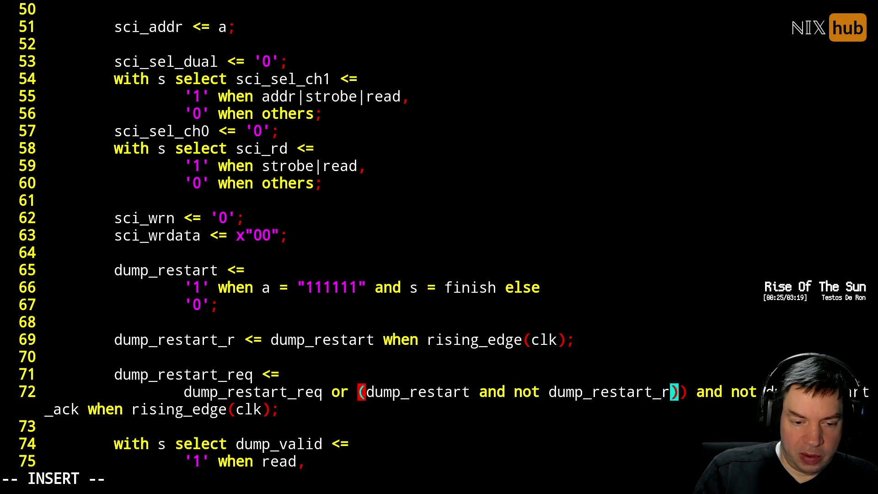
text(()
key(Escape)
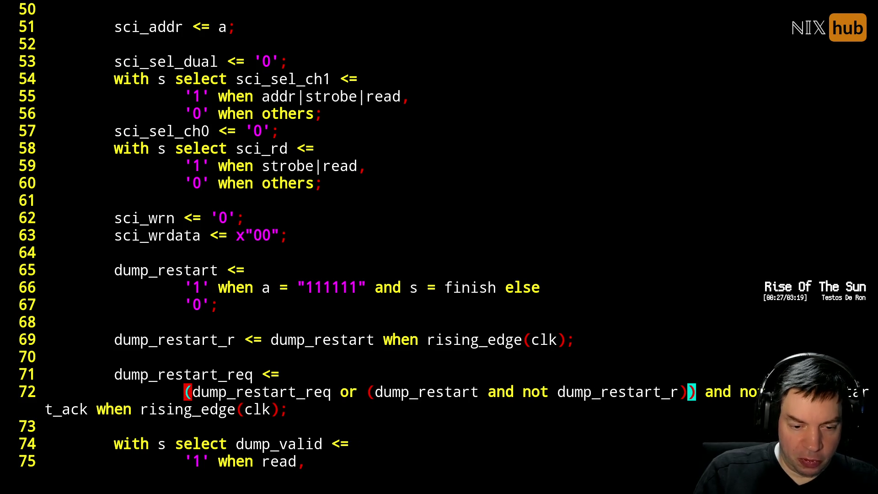
text(:wq)
key(Return)
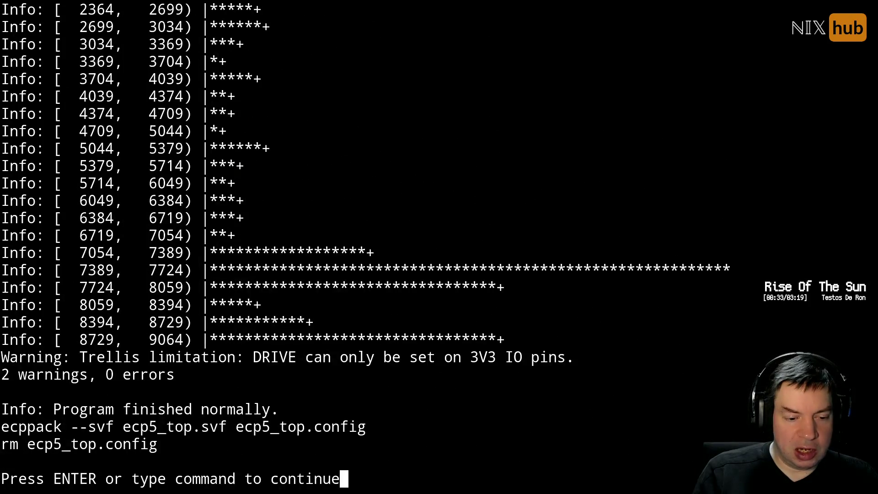
Quit Vim after the 0-error build and scp the new SVF bitstream to the programming host.
key(Return)
text(:q)
key(Return)
key(Up)
key(Down)
key(Up)
key(Return)
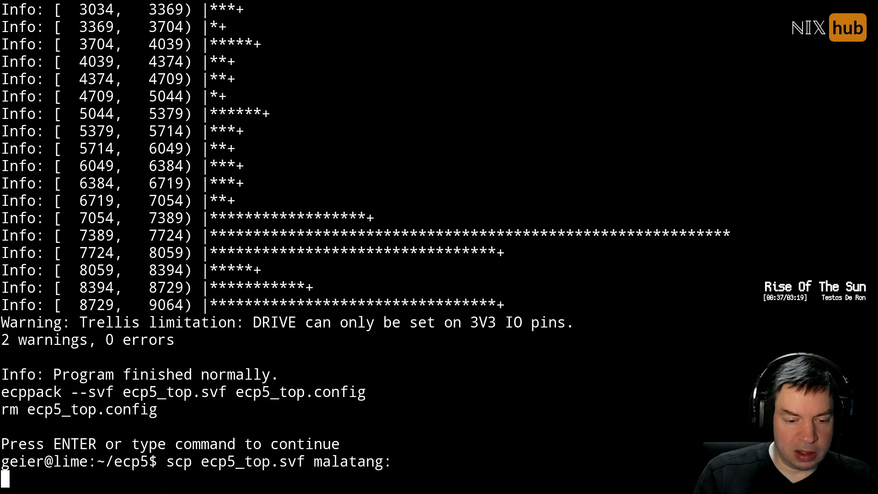
Program the new bitstream onto the FPGA with the svf command.
key(Up)
key(Return)
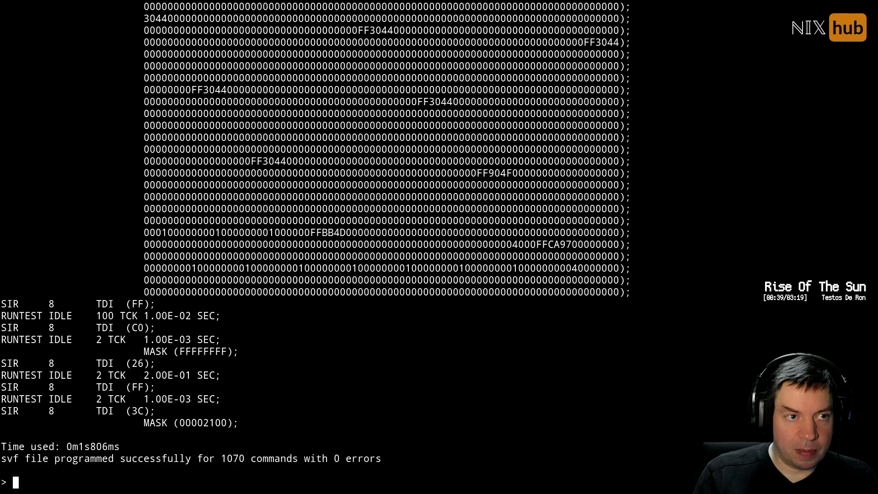
key(Return)
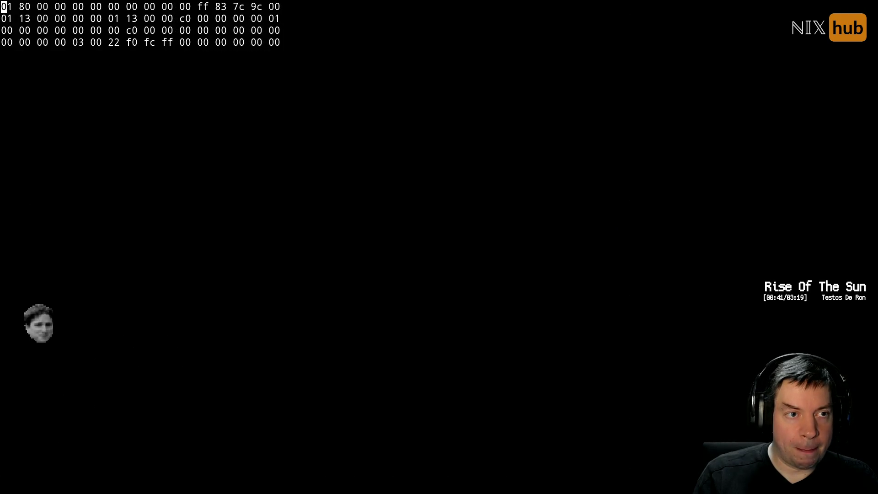